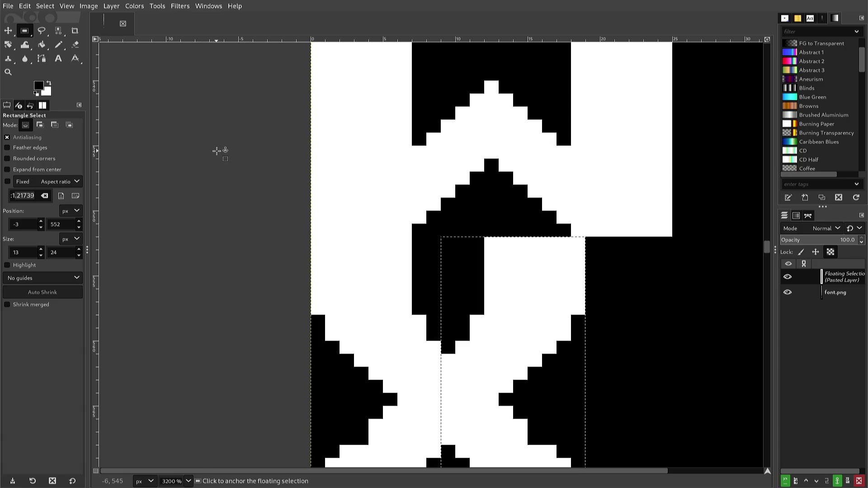
# Scroll down the 3200% glyph view and anchor the pasted pixels onto the font.png layer.
pyautogui.scroll(-2, 217, 150)
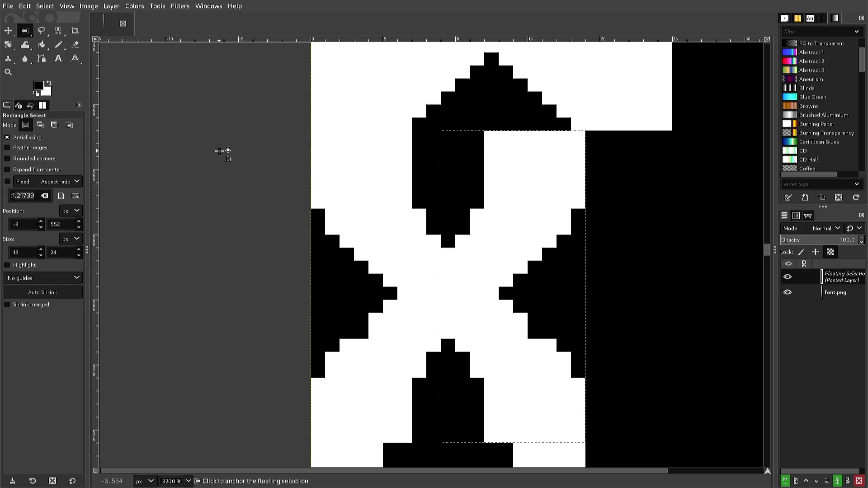
pyautogui.scroll(-1, 219, 150)
pyautogui.scroll(-1, 219, 151)
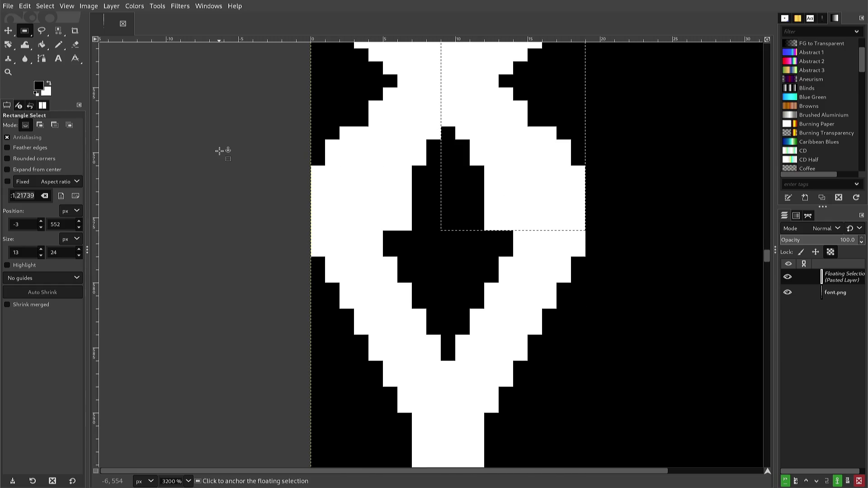
pyautogui.scroll(-1, 220, 150)
pyautogui.click(219, 151)
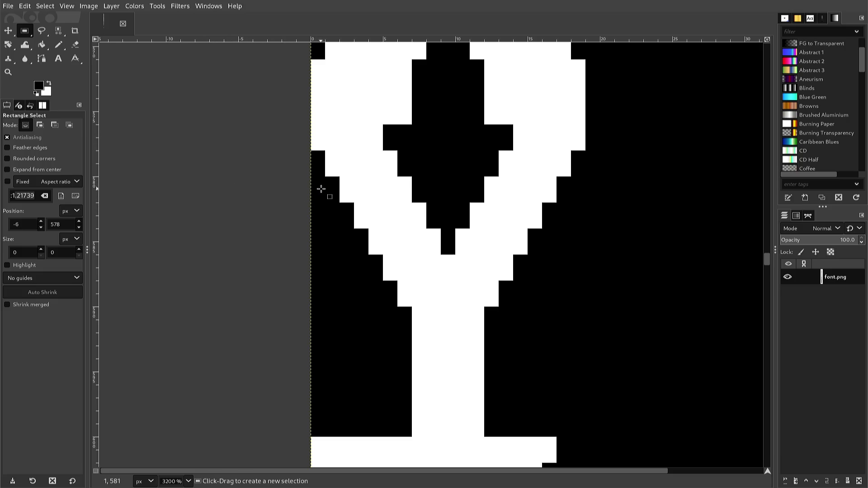
pyautogui.keyDown('ctrl'); pyautogui.click(347, 185); pyautogui.keyUp('ctrl')
pyautogui.scroll(3, 227, 213)
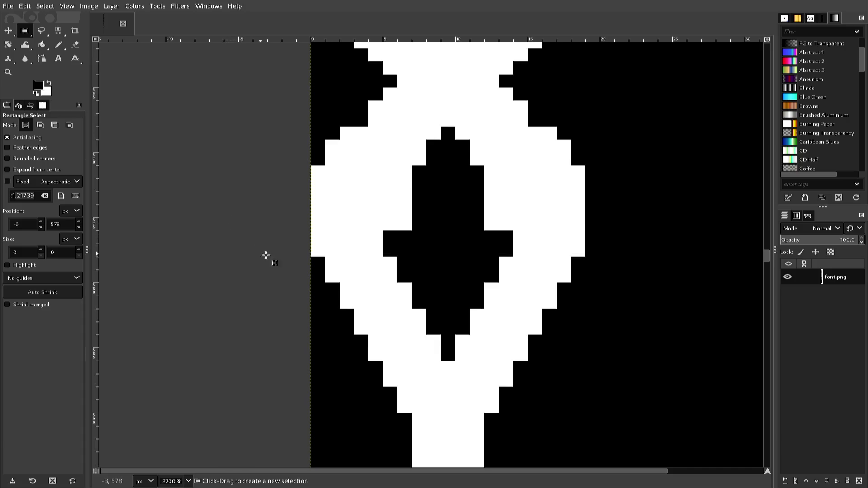
pyautogui.click(396, 246)
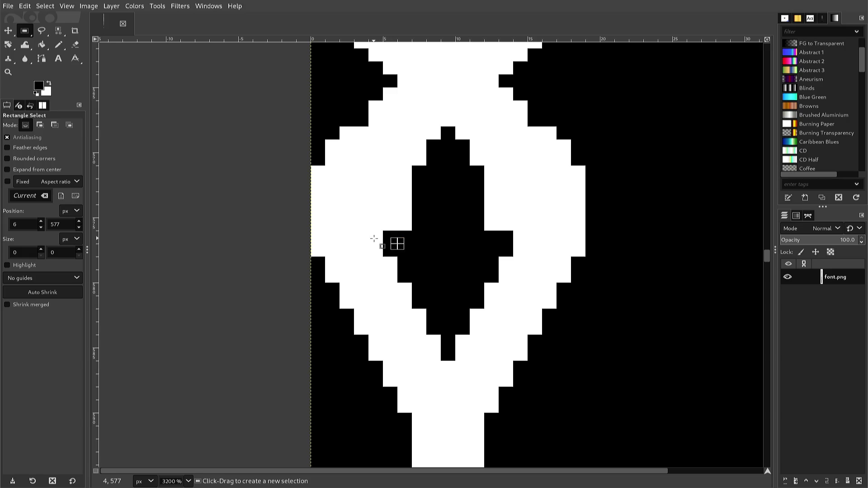
pyautogui.click(371, 239)
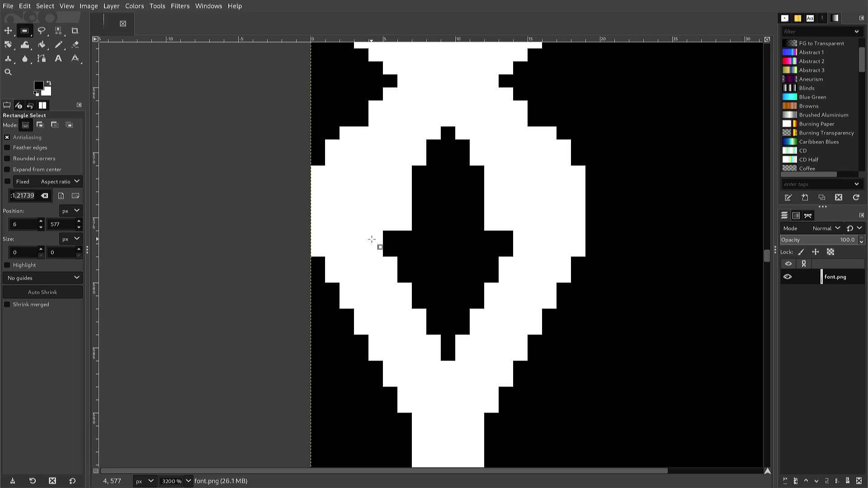
pyautogui.click(370, 239)
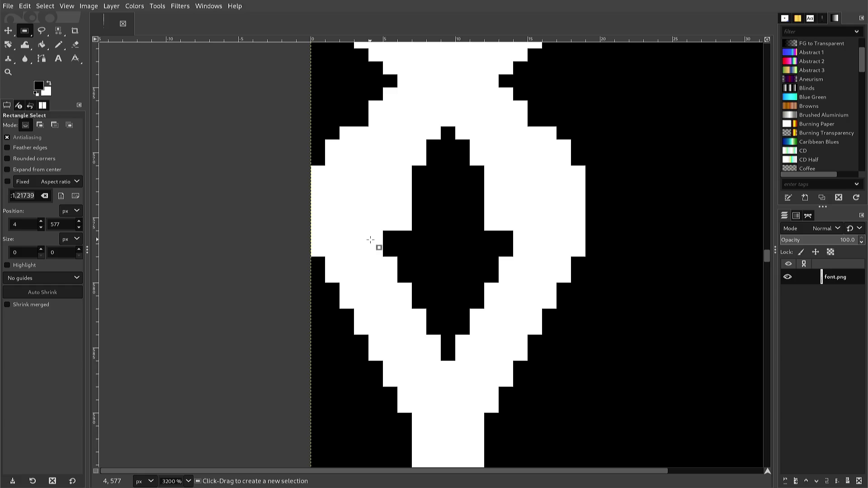
pyautogui.press('n')
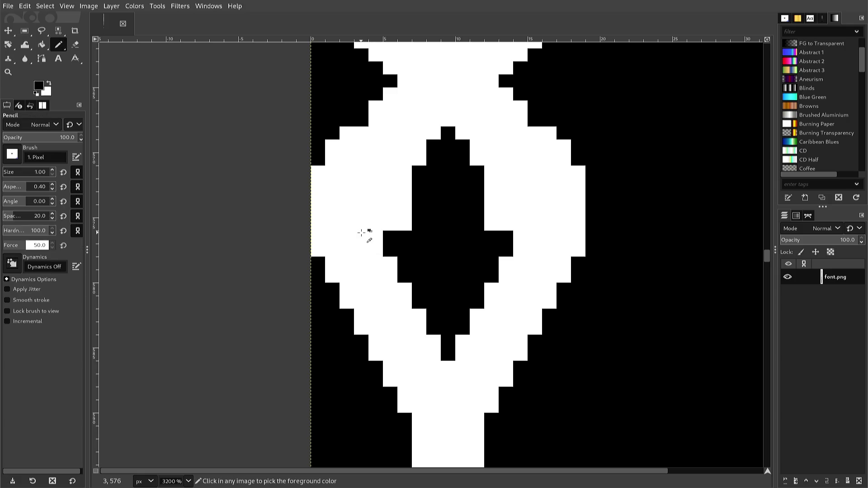
# Sample white and paint over the black step left of the inner shape.
pyautogui.keyDown('ctrl'); pyautogui.click(367, 238); pyautogui.keyUp('ctrl')
pyautogui.click(405, 238)
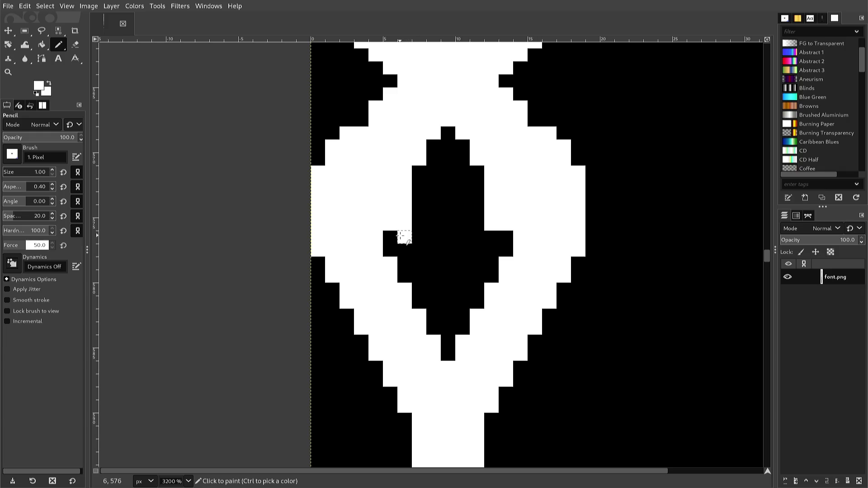
pyautogui.moveTo(405, 250); pyautogui.dragTo(392, 251)
pyautogui.click(392, 238)
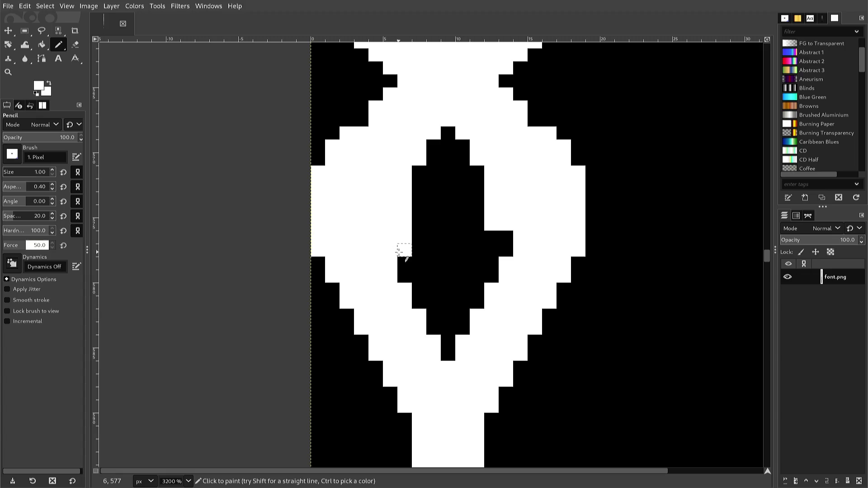
# Whiten pixels along the shape's left edge from 6,578 down to 9,583.
pyautogui.click(417, 264)
pyautogui.click(419, 272)
pyautogui.click(428, 284)
pyautogui.click(427, 298)
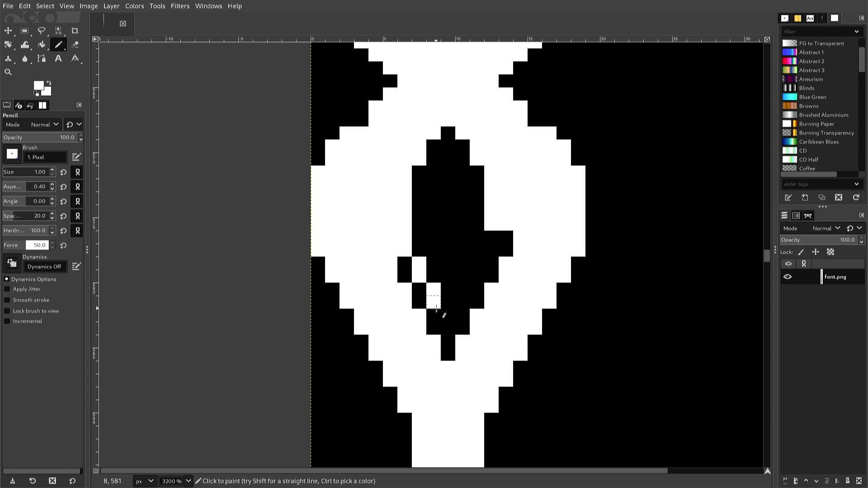
pyautogui.click(443, 317)
pyautogui.moveTo(443, 319); pyautogui.dragTo(441, 323)
pyautogui.click(439, 321)
pyautogui.click(413, 293)
pyautogui.click(404, 276)
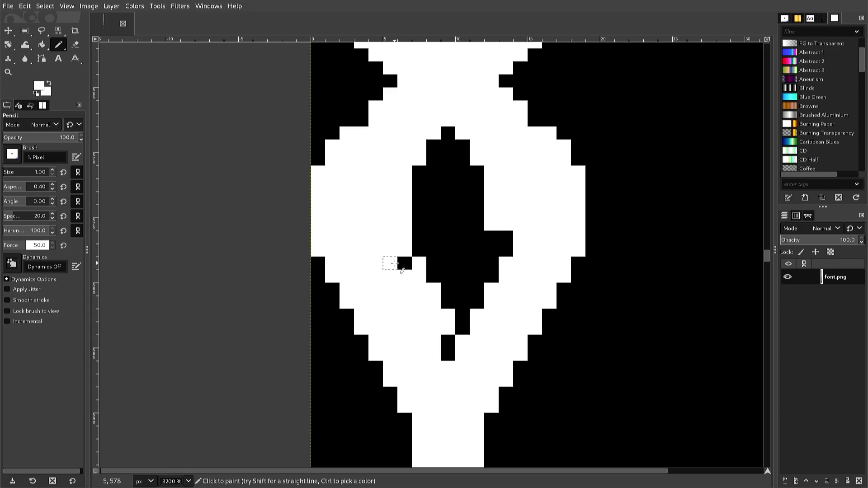
pyautogui.click(398, 262)
# Paint pixels 11,583–11,585 black, then whiten 9,584 and 9,585 to shape the bottom tip.
pyautogui.keyDown('ctrl'); pyautogui.click(468, 333); pyautogui.keyUp('ctrl')
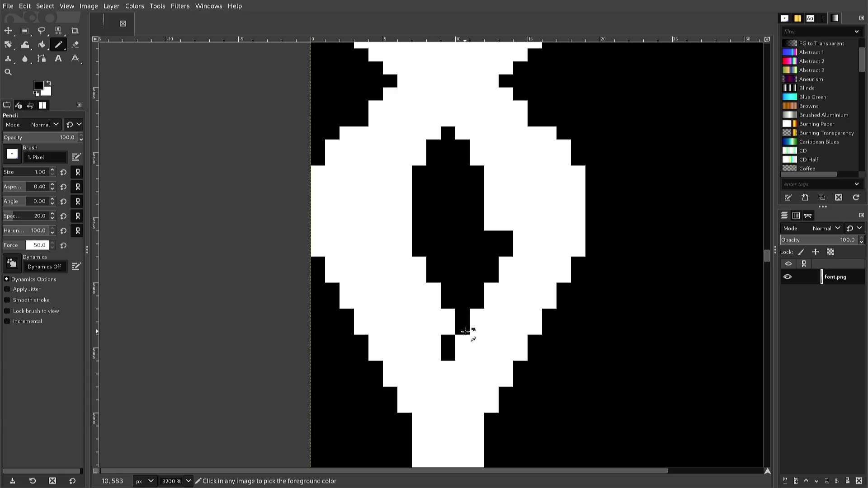
pyautogui.click(474, 341)
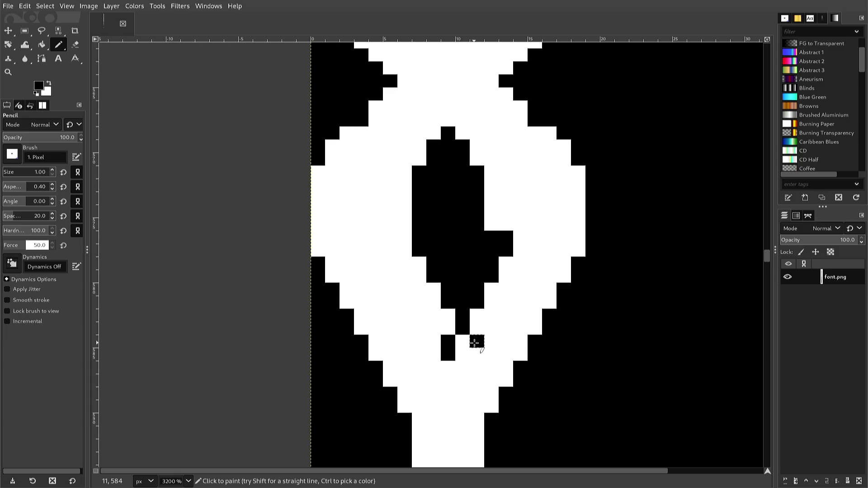
pyautogui.click(474, 349)
pyautogui.click(476, 317)
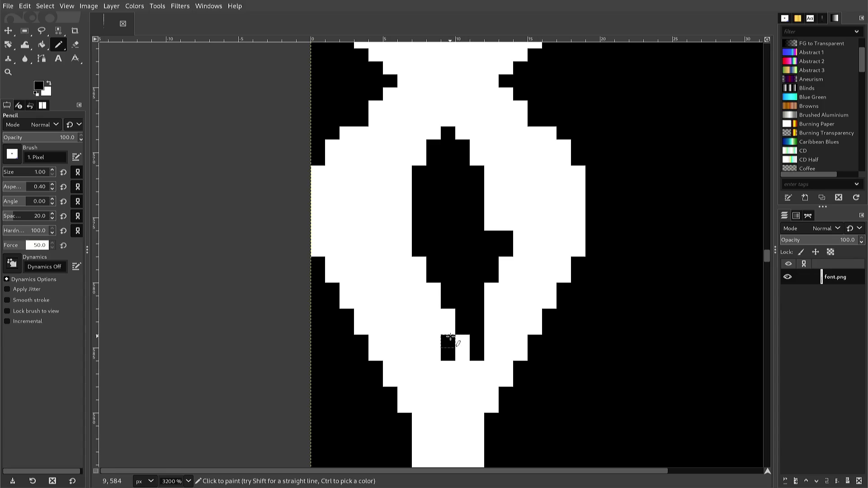
pyautogui.keyDown('ctrl'); pyautogui.click(443, 333); pyautogui.keyUp('ctrl')
pyautogui.click(444, 340)
pyautogui.click(443, 350)
# Sample black and extend a thin black tail down the tip to pixel 10,586.
pyautogui.keyDown('ctrl'); pyautogui.click(442, 288); pyautogui.keyUp('ctrl')
pyautogui.click(437, 288)
pyautogui.click(447, 311)
pyautogui.click(447, 324)
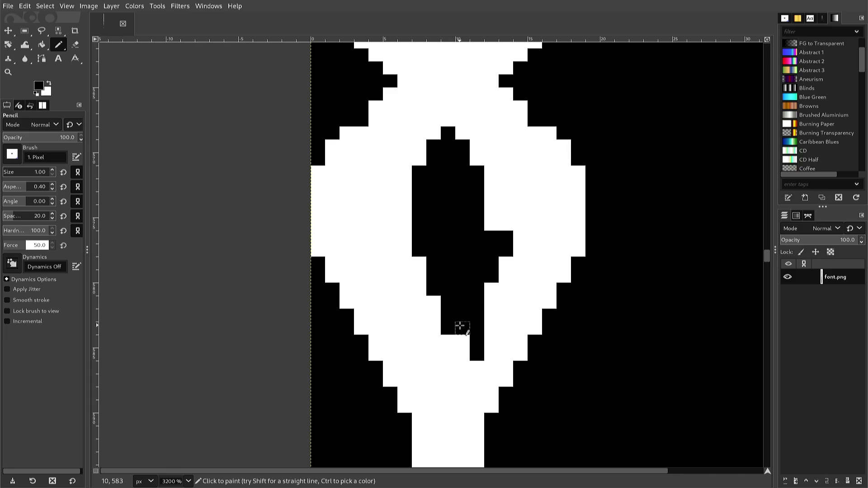
pyautogui.moveTo(458, 340); pyautogui.dragTo(454, 353)
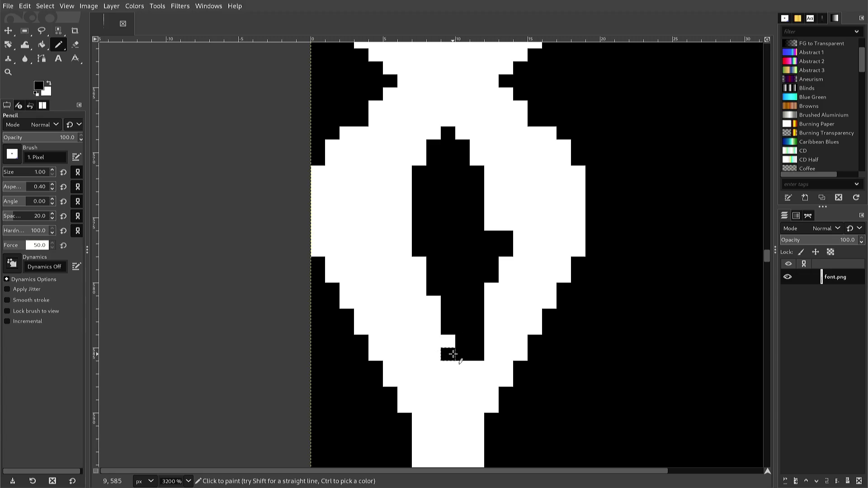
pyautogui.moveTo(456, 358); pyautogui.dragTo(461, 367)
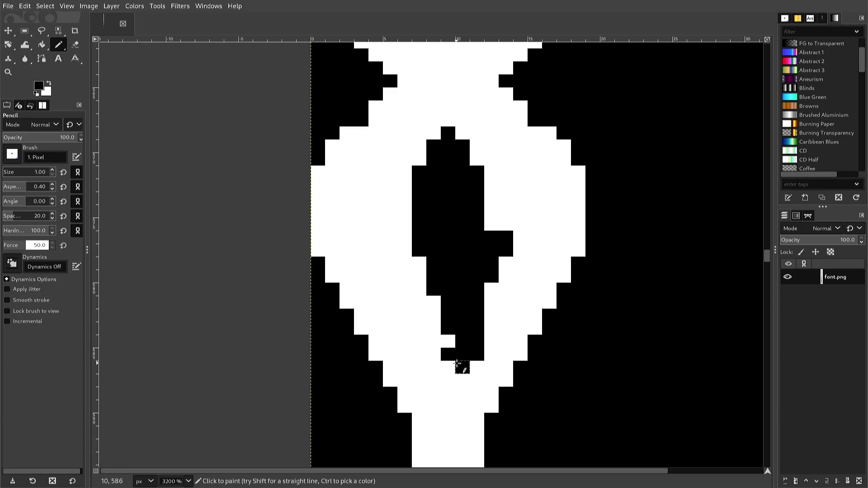
pyautogui.keyDown('ctrl'); pyautogui.click(440, 364); pyautogui.keyUp('ctrl')
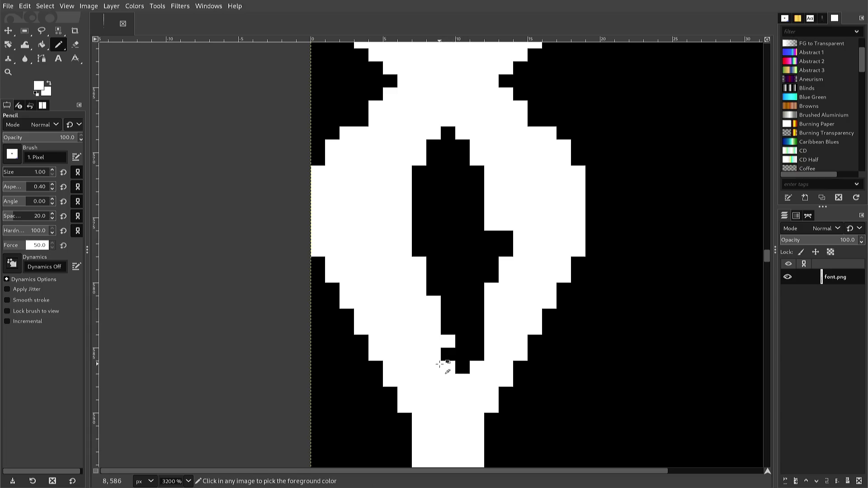
pyautogui.keyDown('ctrl'); pyautogui.click(445, 356); pyautogui.keyUp('ctrl')
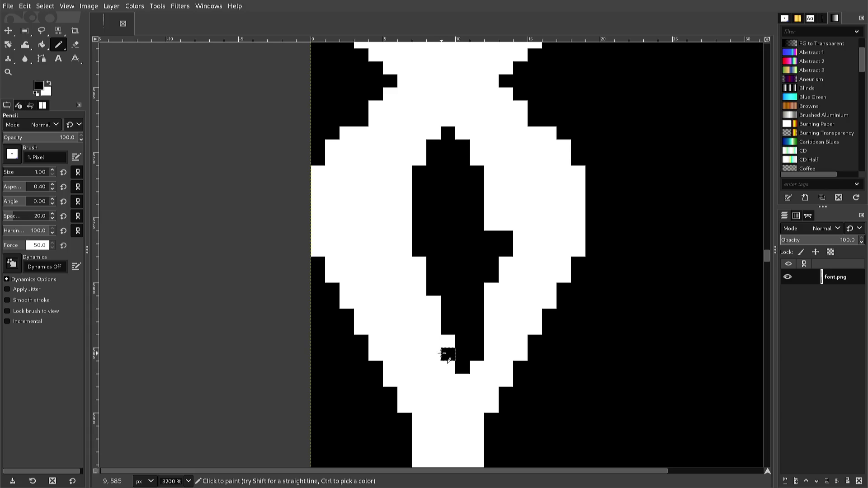
# Whiten pixels 9,585, 11,584–11,585 and the right step at 13,576–13,577.
pyautogui.keyDown('ctrl'); pyautogui.click(434, 355); pyautogui.keyUp('ctrl')
pyautogui.moveTo(433, 352); pyautogui.dragTo(445, 352)
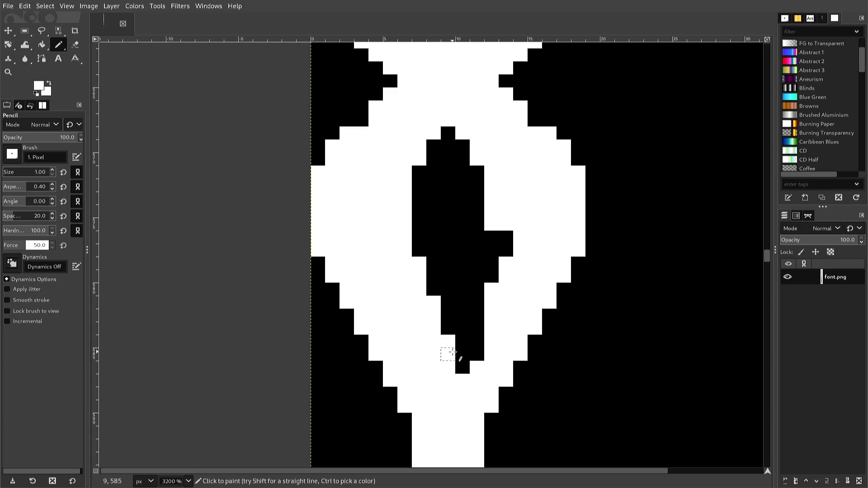
pyautogui.click(472, 355)
pyautogui.click(471, 347)
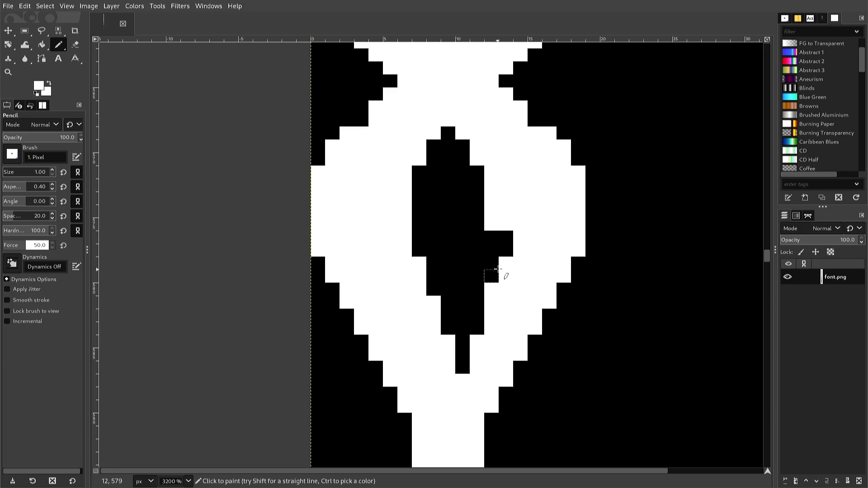
pyautogui.click(501, 251)
pyautogui.click(501, 243)
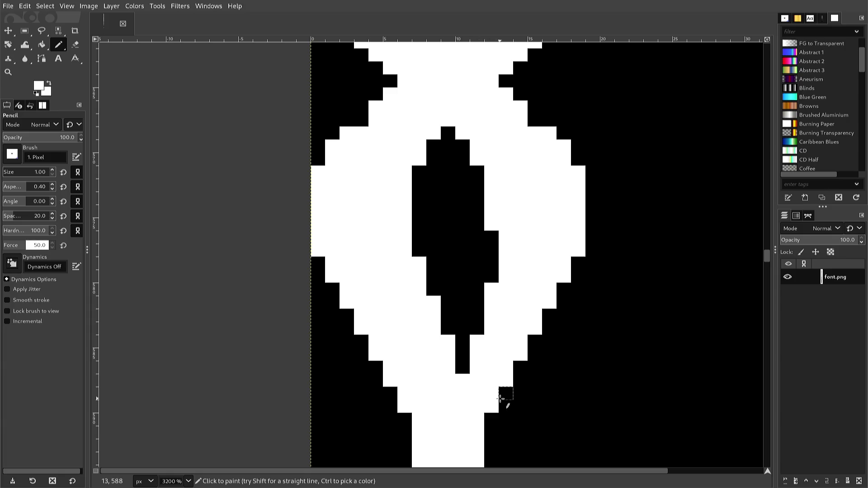
# Whiten the stem's right edge down column 12 to 12,593 and widen its bottom into column 13.
pyautogui.click(500, 398)
pyautogui.click(500, 405)
pyautogui.click(494, 424)
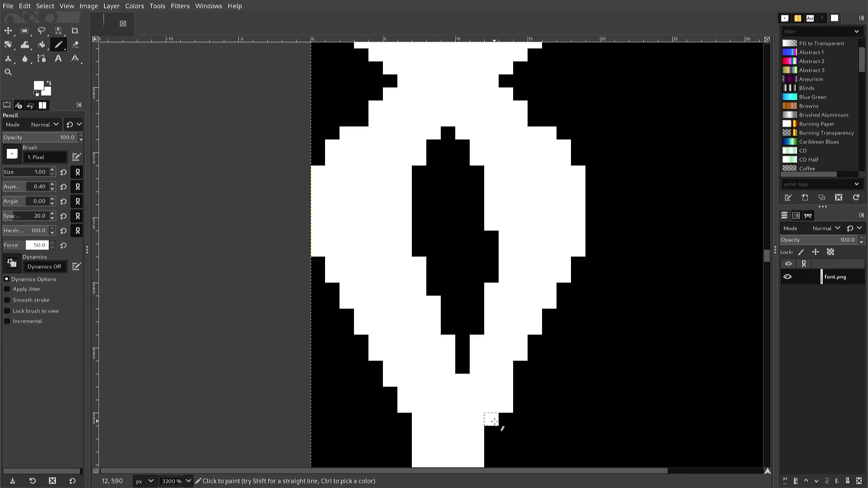
pyautogui.click(494, 435)
pyautogui.click(495, 448)
pyautogui.click(496, 462)
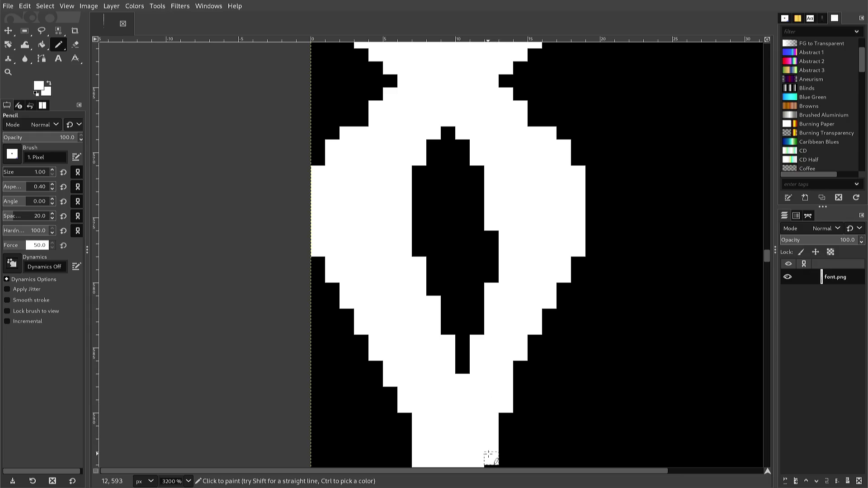
pyautogui.click(496, 463)
pyautogui.click(506, 454)
pyautogui.click(505, 442)
pyautogui.click(505, 429)
pyautogui.click(505, 415)
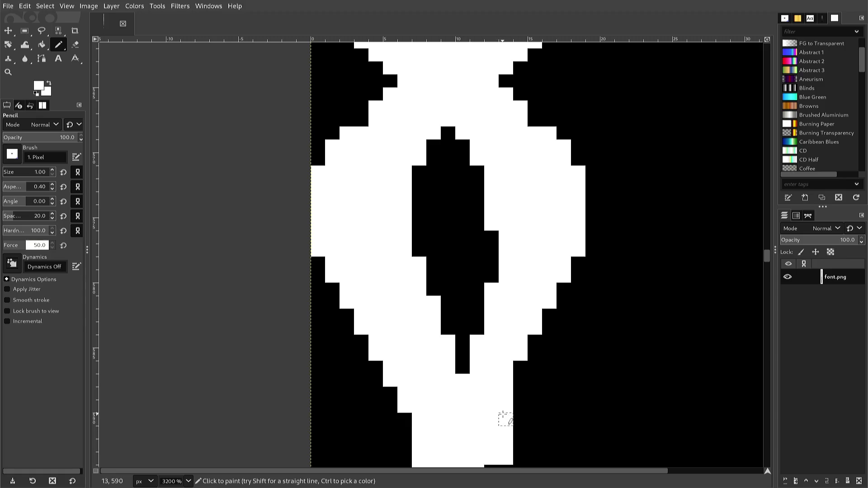
# Fill the black notch beside the stem's lower right with white.
pyautogui.scroll(-2, 499, 418)
pyautogui.click(494, 421)
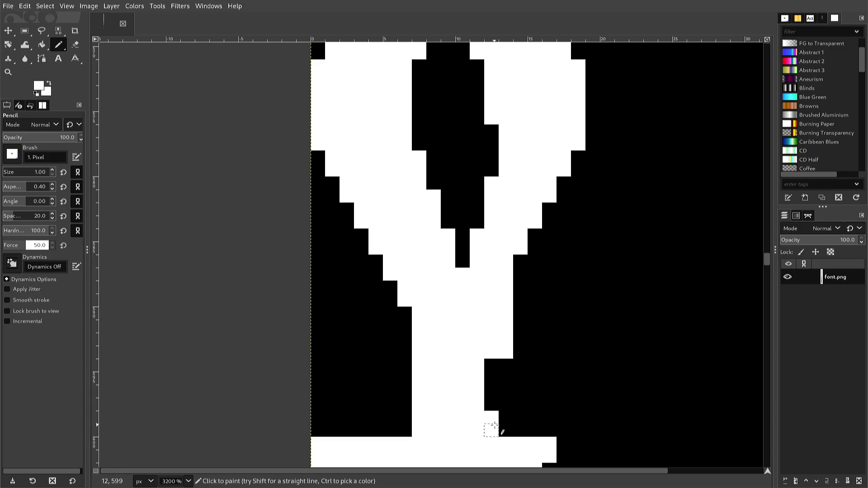
pyautogui.click(505, 429)
pyautogui.click(502, 417)
pyautogui.moveTo(505, 402); pyautogui.dragTo(489, 394)
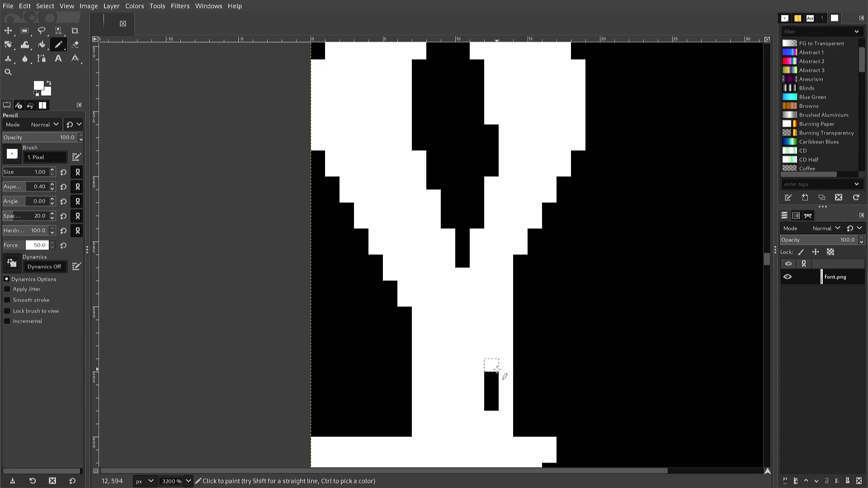
pyautogui.click(492, 404)
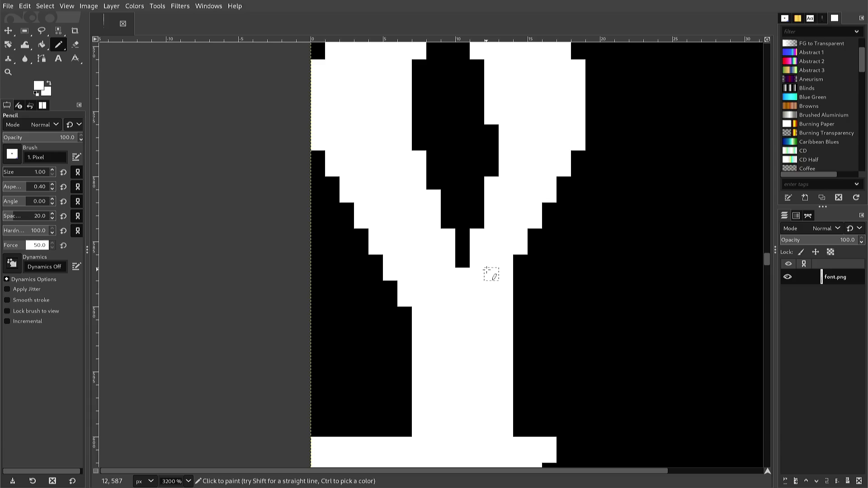
# Try adding black pixels beside the shape and in the stem, then paint them white again.
pyautogui.keyDown('ctrl'); pyautogui.click(466, 201); pyautogui.keyUp('ctrl')
pyautogui.click(488, 184)
pyautogui.click(467, 301)
pyautogui.keyDown('ctrl'); pyautogui.click(472, 300); pyautogui.keyUp('ctrl')
pyautogui.keyDown('ctrl'); pyautogui.click(465, 300); pyautogui.keyUp('ctrl')
pyautogui.click(476, 301)
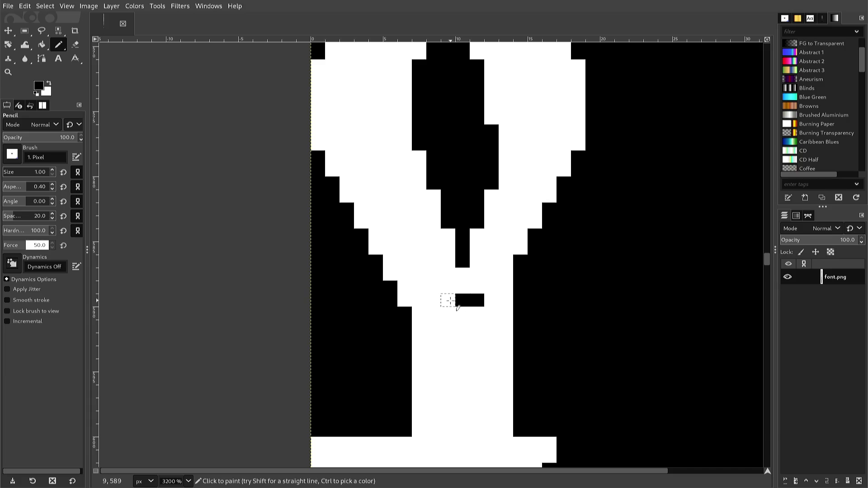
pyautogui.keyDown('ctrl'); pyautogui.click(447, 300); pyautogui.keyUp('ctrl')
pyautogui.moveTo(461, 301); pyautogui.dragTo(477, 300)
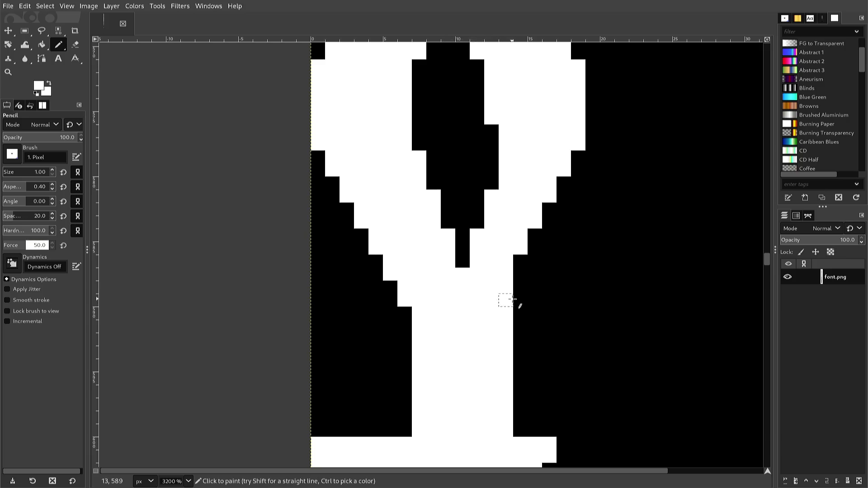
# Whiten a stepped diagonal of pixels running up-right from the stem along the right arm.
pyautogui.click(520, 300)
pyautogui.click(516, 293)
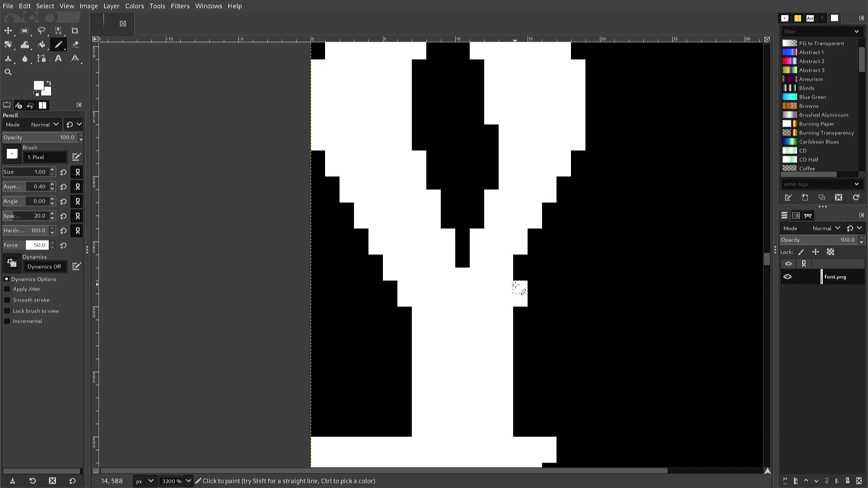
pyautogui.click(532, 271)
pyautogui.click(535, 261)
pyautogui.click(549, 248)
pyautogui.click(549, 236)
pyautogui.click(562, 220)
pyautogui.click(564, 209)
# Continue the white staircase up the right arm and widen the arm's top.
pyautogui.click(577, 196)
pyautogui.click(578, 184)
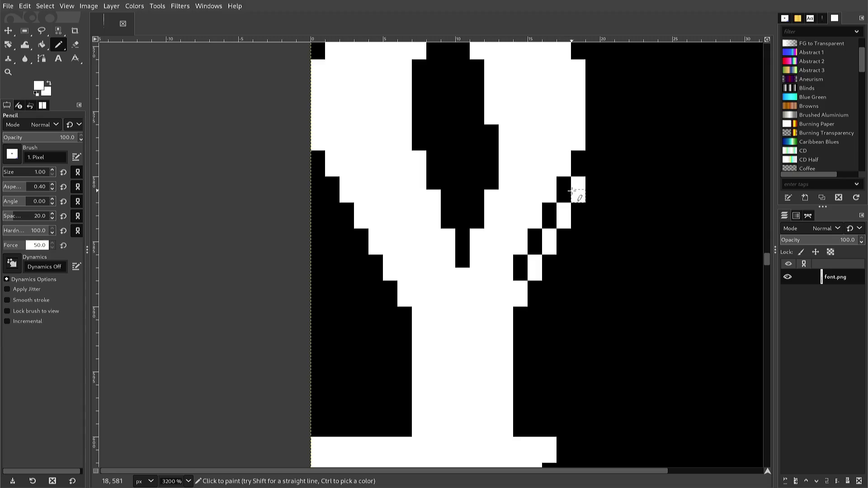
pyautogui.click(589, 168)
pyautogui.click(588, 162)
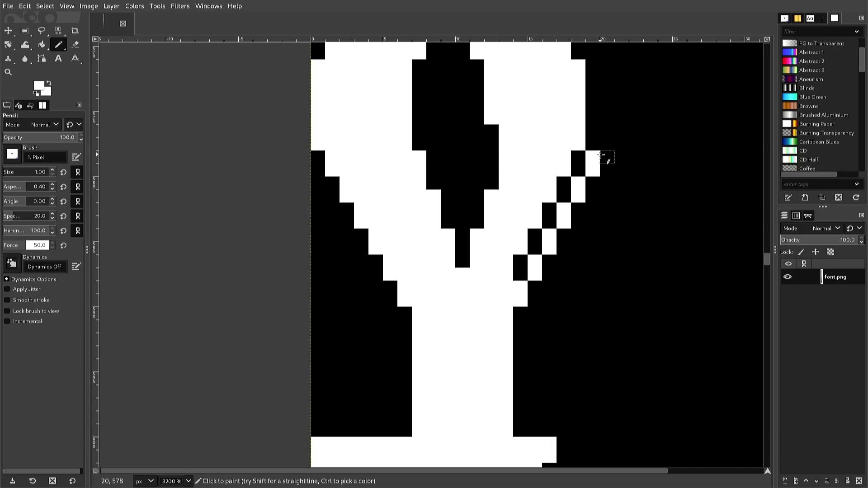
pyautogui.click(602, 145)
pyautogui.click(602, 129)
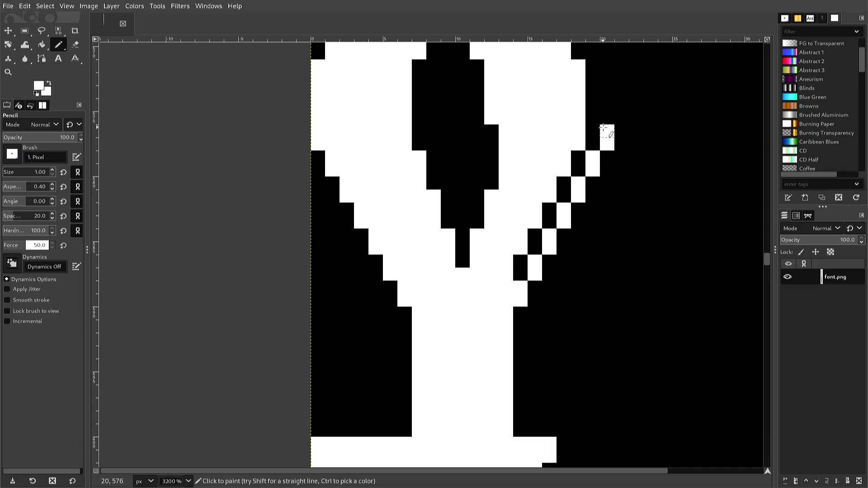
pyautogui.click(593, 132)
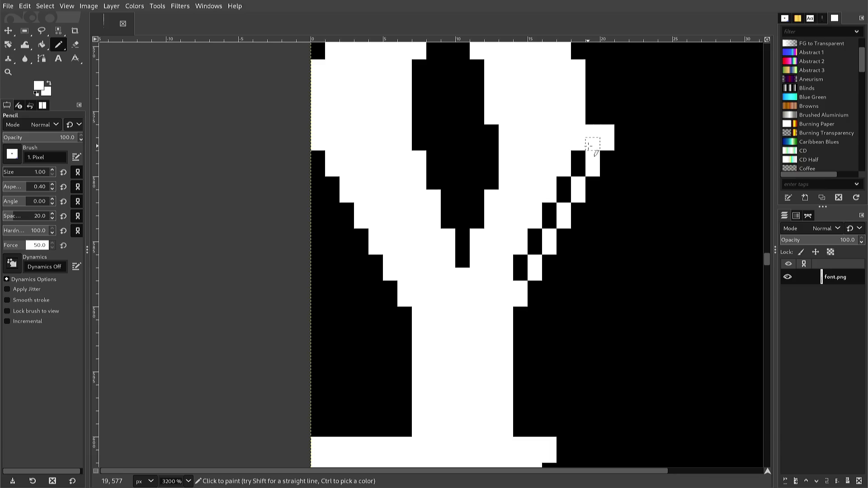
# Restore the spike's notch pixels to black and add two black pixels widening the spike's top right.
pyautogui.press('ctrl')
pyautogui.click(491, 144)
pyautogui.click(491, 157)
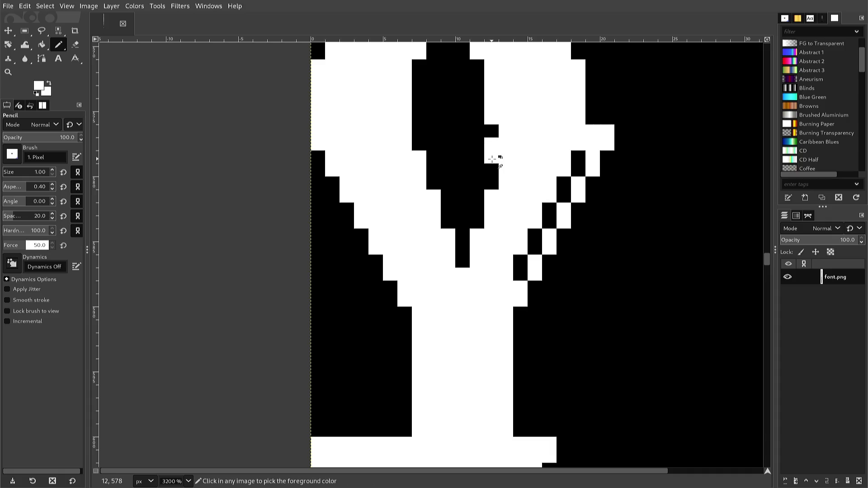
pyautogui.keyDown('ctrl'); pyautogui.click(491, 167); pyautogui.keyUp('ctrl')
pyautogui.click(492, 158)
pyautogui.click(491, 144)
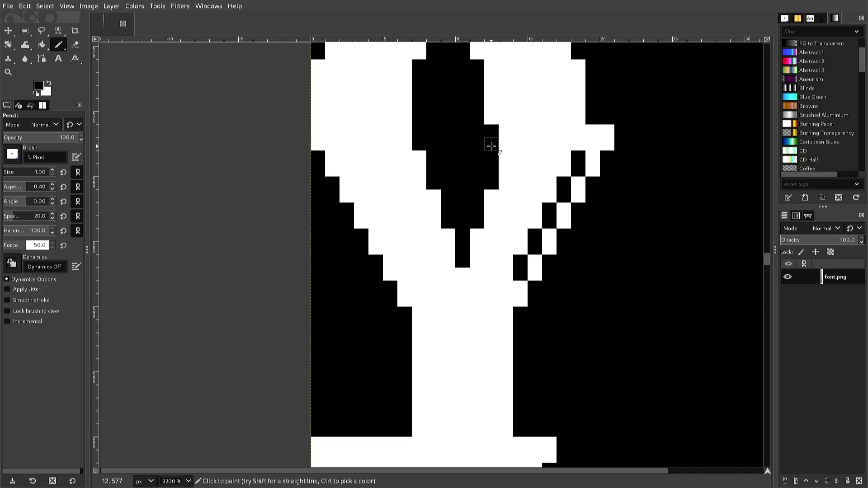
pyautogui.click(505, 144)
pyautogui.click(505, 135)
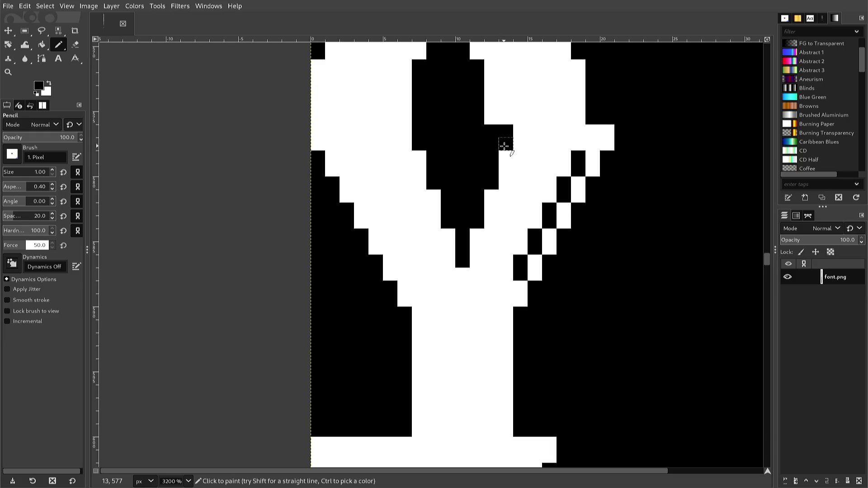
# Pick white and whiten the remaining black pixels along the right arm's diagonal edge.
pyautogui.keyDown('ctrl'); pyautogui.click(536, 152); pyautogui.keyUp('ctrl')
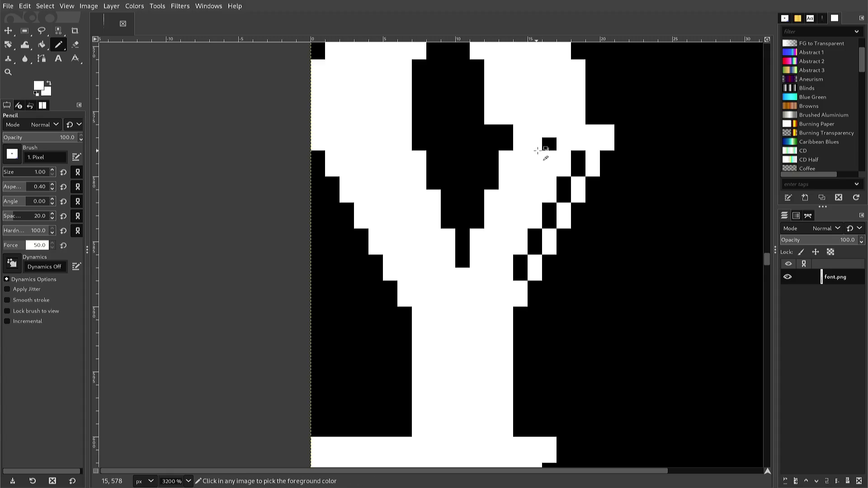
pyautogui.click(571, 155)
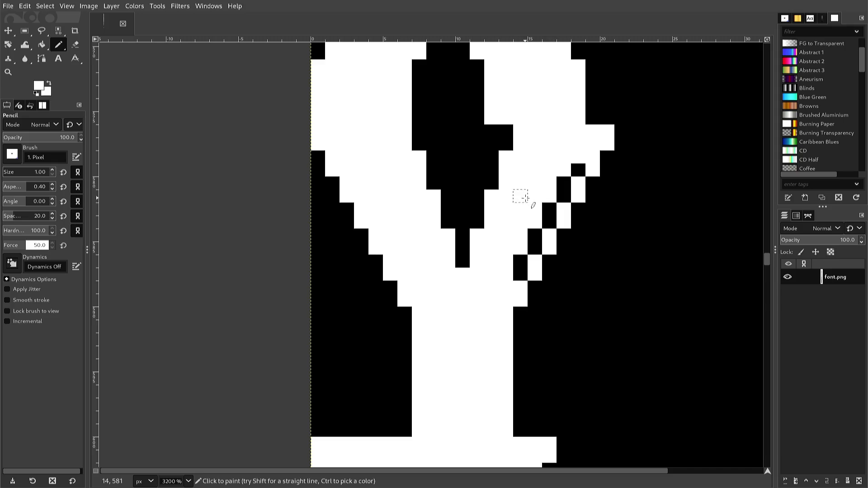
pyautogui.keyDown('shift'); pyautogui.click(520, 274); pyautogui.keyUp('shift')
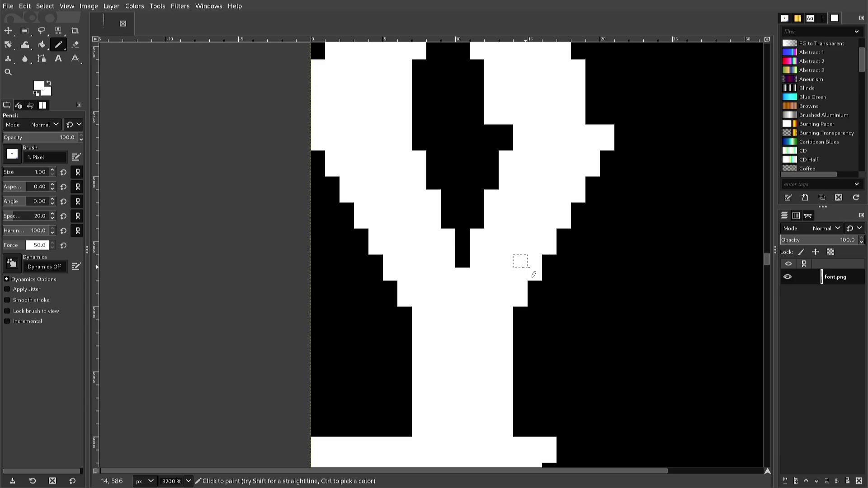
# Whiten the black spike's bottom and tip pixels, then undo the tip change.
pyautogui.press('ctrl')
pyautogui.click(463, 261)
pyautogui.click(458, 249)
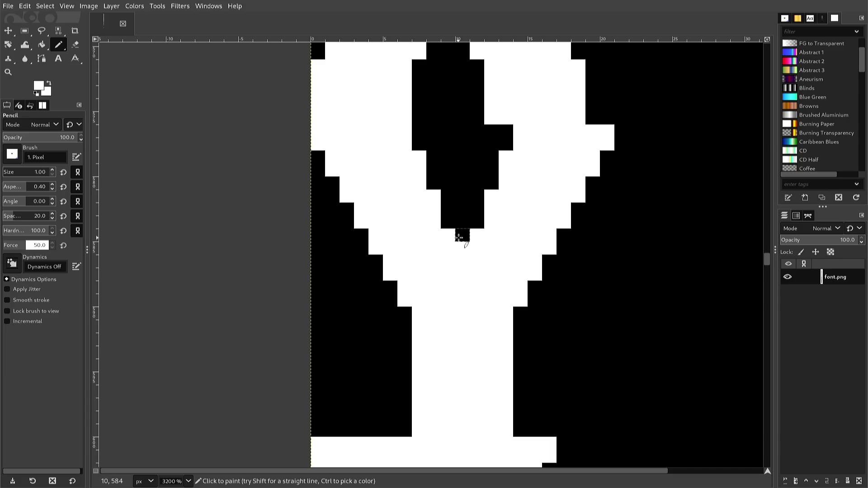
pyautogui.click(462, 235)
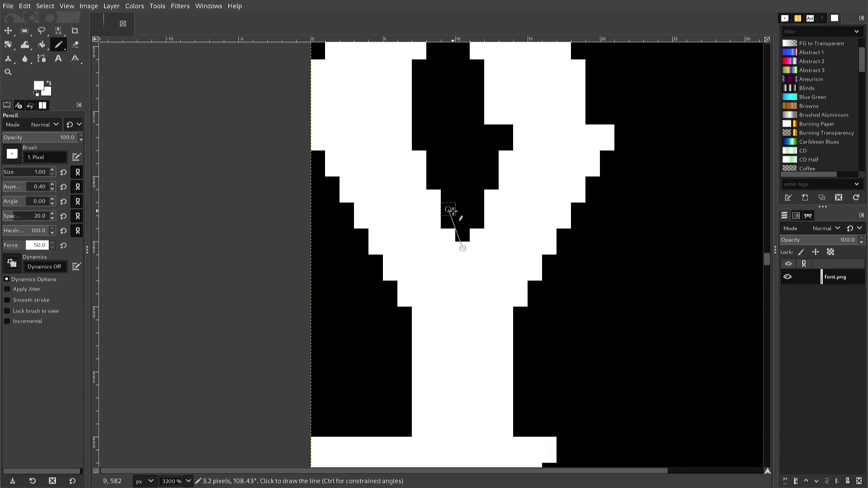
pyautogui.click(452, 210)
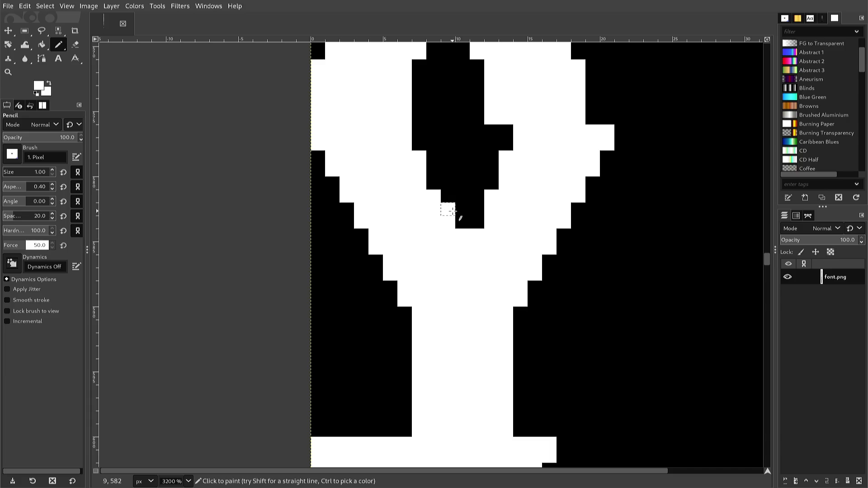
pyautogui.hotkey('ctrl', 'z')
pyautogui.hotkey('ctrl', 'z')
pyautogui.press('d')
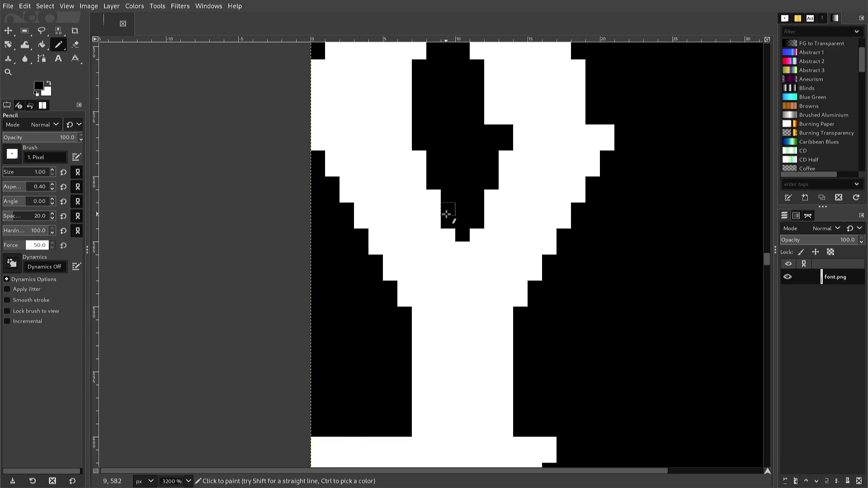
# Widen the black spike with black pixels up its left and right sides.
pyautogui.click(440, 213)
pyautogui.click(439, 197)
pyautogui.click(421, 184)
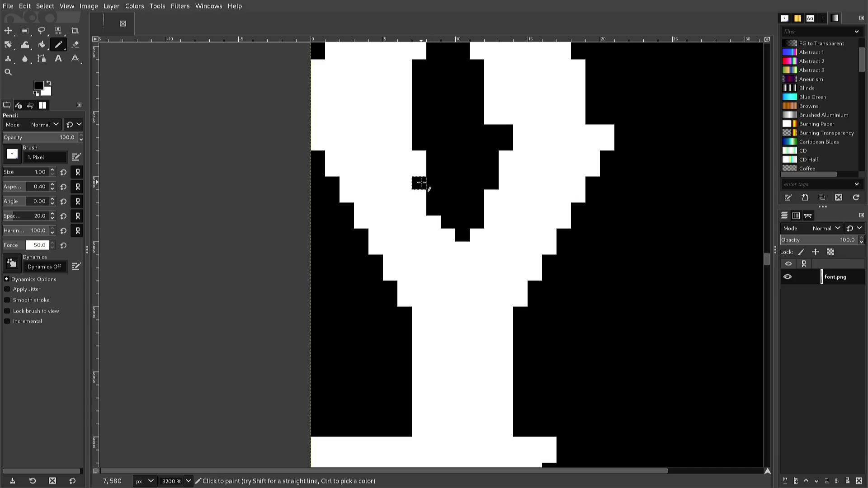
pyautogui.moveTo(420, 182); pyautogui.dragTo(417, 161)
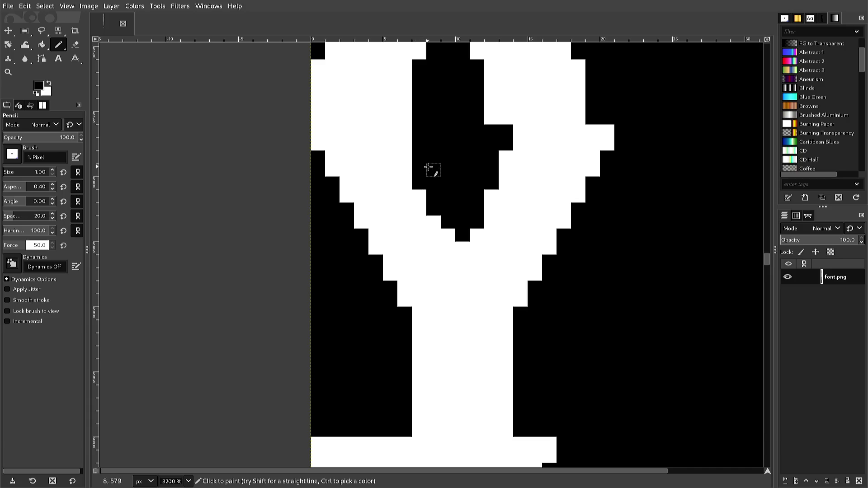
pyautogui.click(484, 203)
pyautogui.click(485, 201)
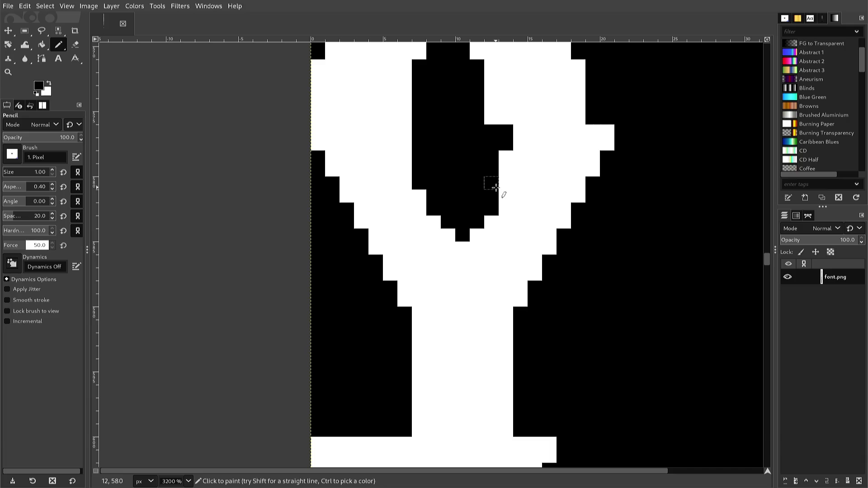
pyautogui.click(499, 186)
pyautogui.click(500, 171)
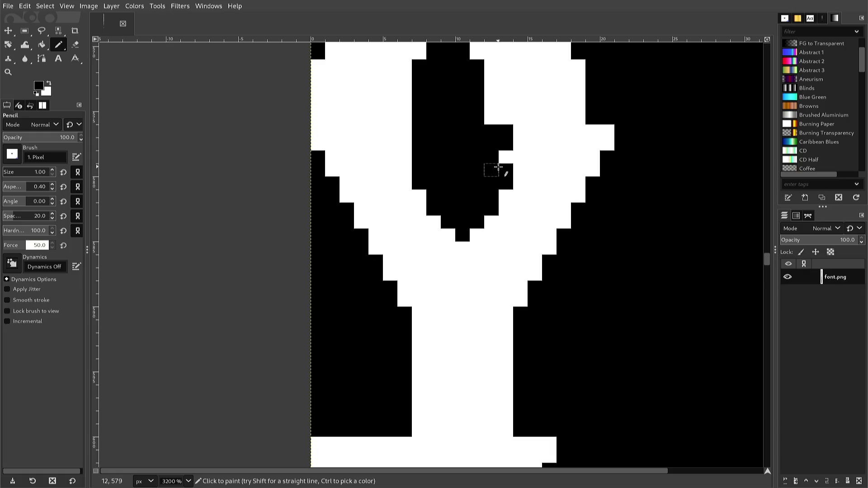
pyautogui.click(500, 160)
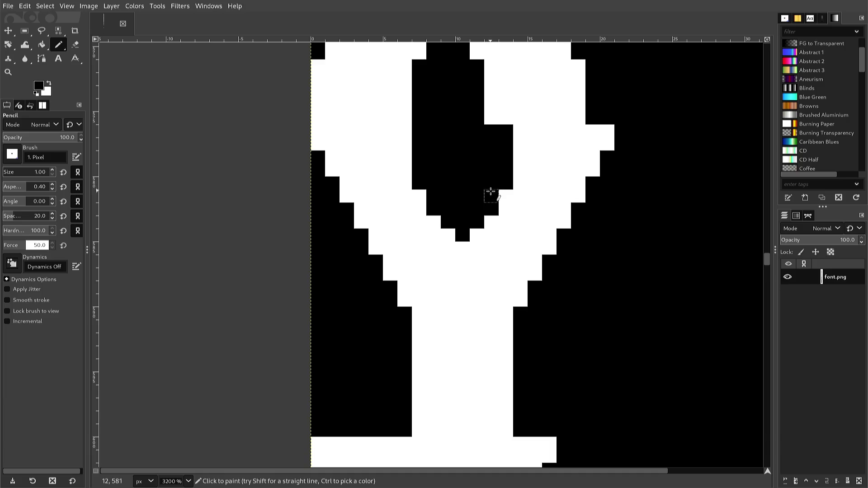
# Add black pixels around the spike's lower part and right side.
pyautogui.click(520, 289)
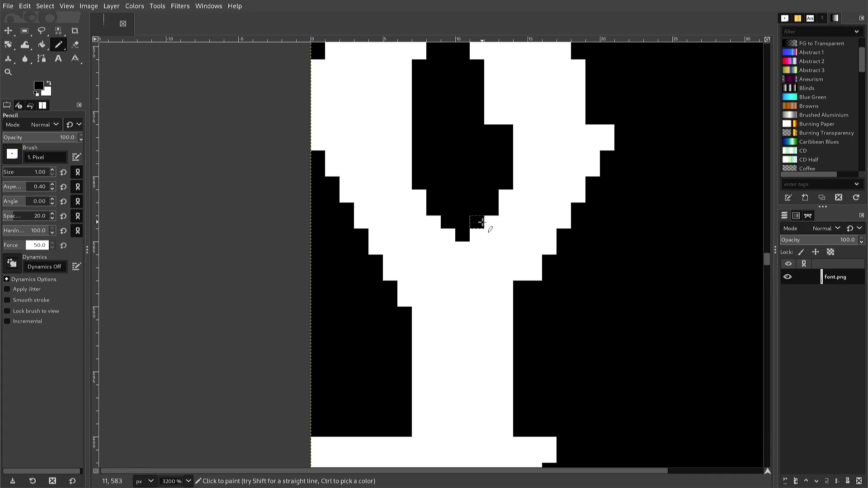
pyautogui.click(488, 222)
pyautogui.click(439, 222)
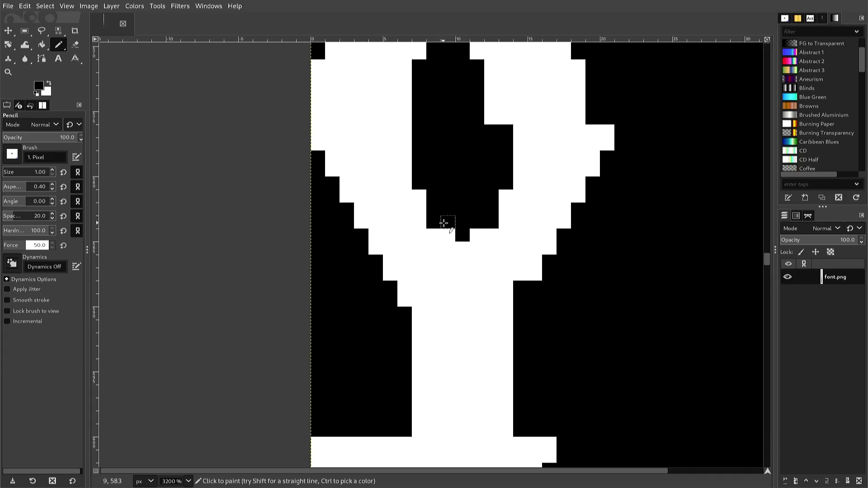
pyautogui.click(451, 233)
pyautogui.click(471, 231)
pyautogui.moveTo(505, 208); pyautogui.dragTo(499, 195)
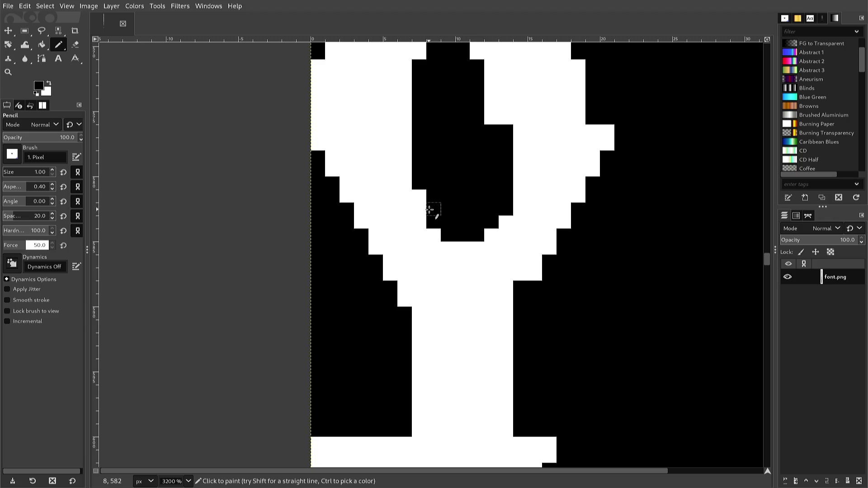
# Add black on the spike's left side, then whiten two pixels at its lower-left corner.
pyautogui.click(420, 202)
pyautogui.keyDown('shift'); pyautogui.click(426, 217); pyautogui.keyUp('shift')
pyautogui.press('x')
pyautogui.moveTo(413, 212); pyautogui.dragTo(414, 217)
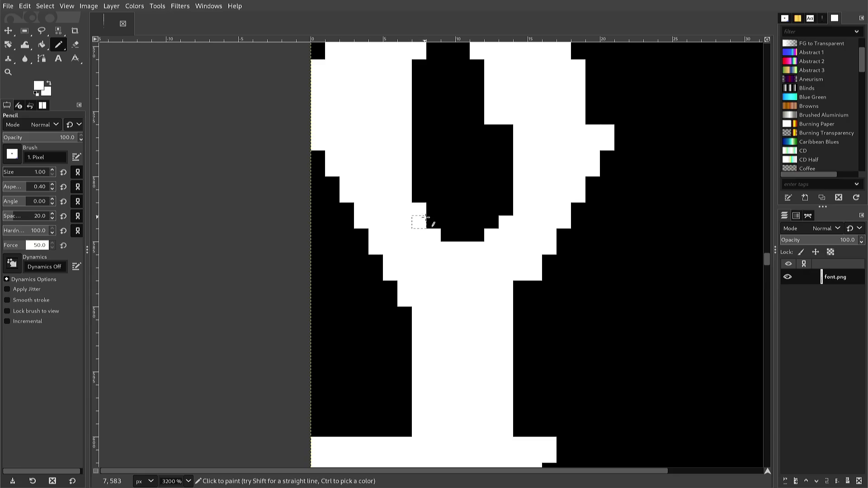
# Whiten a diagonal run of pixels along the bowl's lower-left curve toward the stem.
pyautogui.click(499, 211)
pyautogui.moveTo(383, 275)
pyautogui.mouseDown()
pyautogui.moveTo(332, 247)
pyautogui.moveTo(318, 157)
pyautogui.mouseUp()
pyautogui.moveTo(333, 224)
pyautogui.mouseDown()
pyautogui.moveTo(333, 181)
pyautogui.moveTo(362, 245)
pyautogui.moveTo(362, 233)
pyautogui.mouseUp()
pyautogui.click(342, 210)
pyautogui.click(360, 260)
pyautogui.click(376, 262)
pyautogui.click(332, 261)
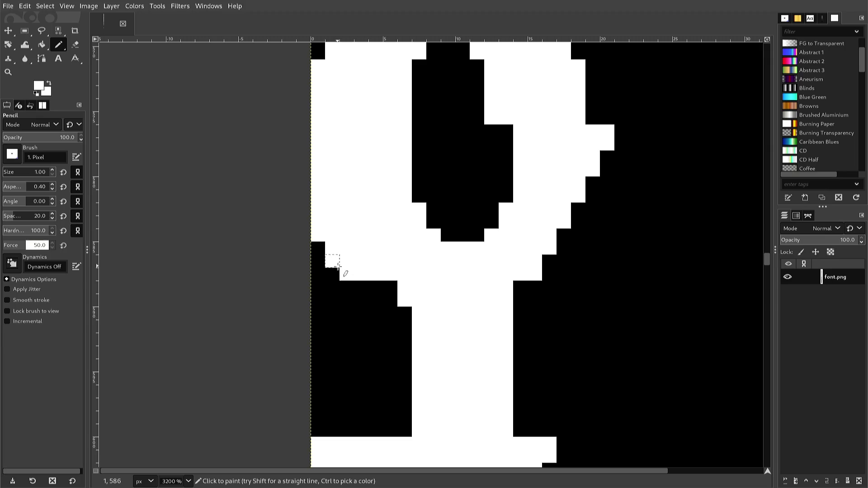
# Blacken stray pixels to even the curve's staircase where it meets the stem, restoring one white pixel.
pyautogui.press('d')
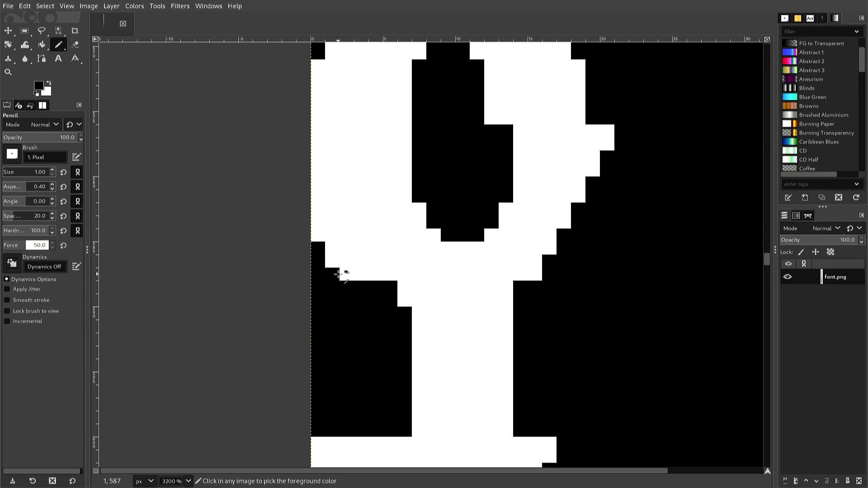
pyautogui.click(346, 274)
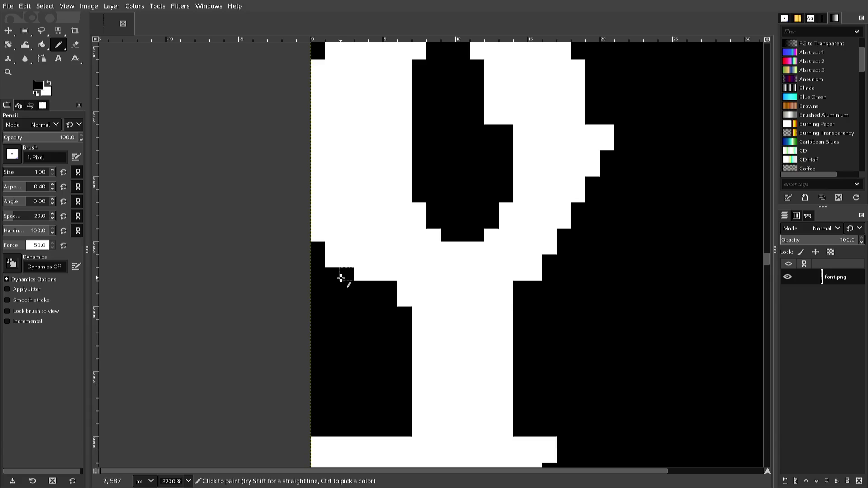
pyautogui.click(331, 267)
pyautogui.click(319, 241)
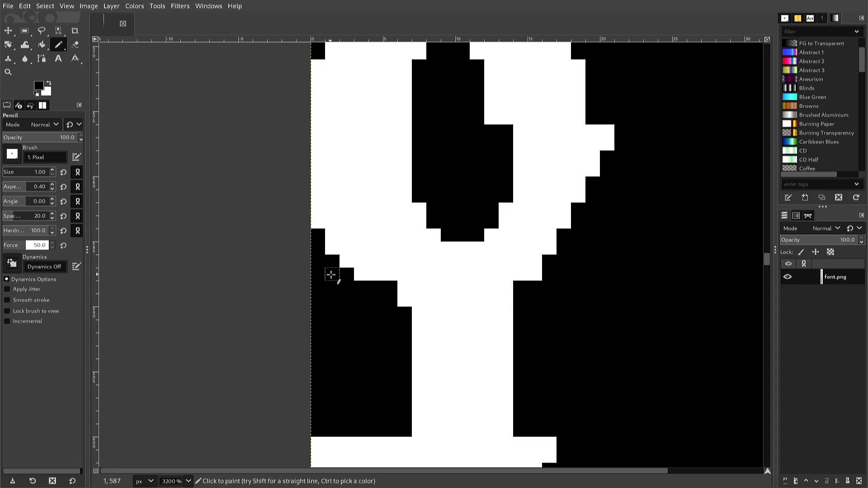
pyautogui.click(357, 274)
pyautogui.click(399, 285)
pyautogui.click(398, 299)
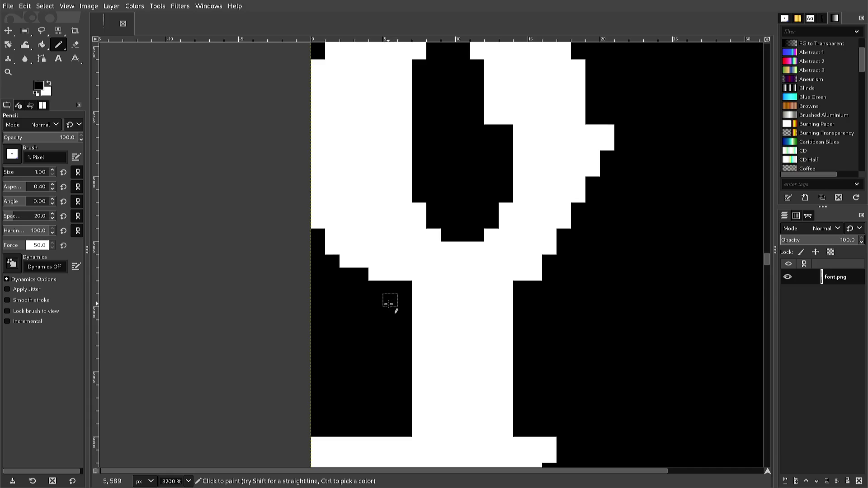
pyautogui.keyDown('ctrl'); pyautogui.click(400, 273); pyautogui.keyUp('ctrl')
pyautogui.click(403, 285)
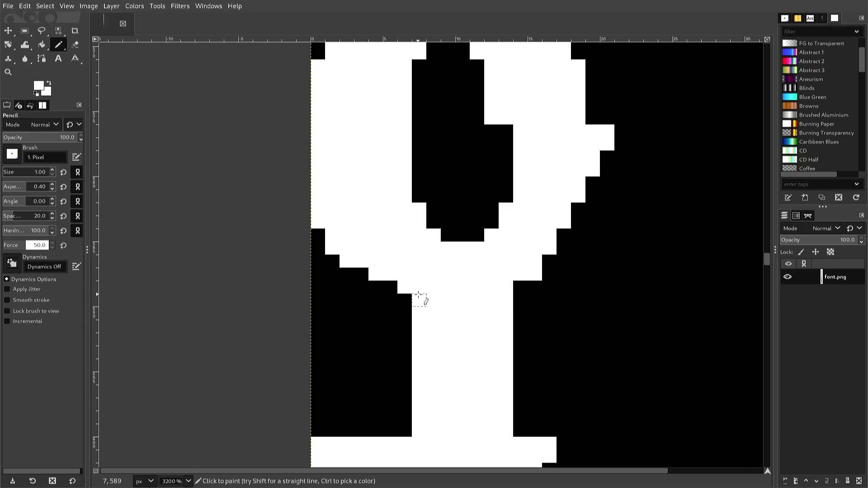
pyautogui.press('r')
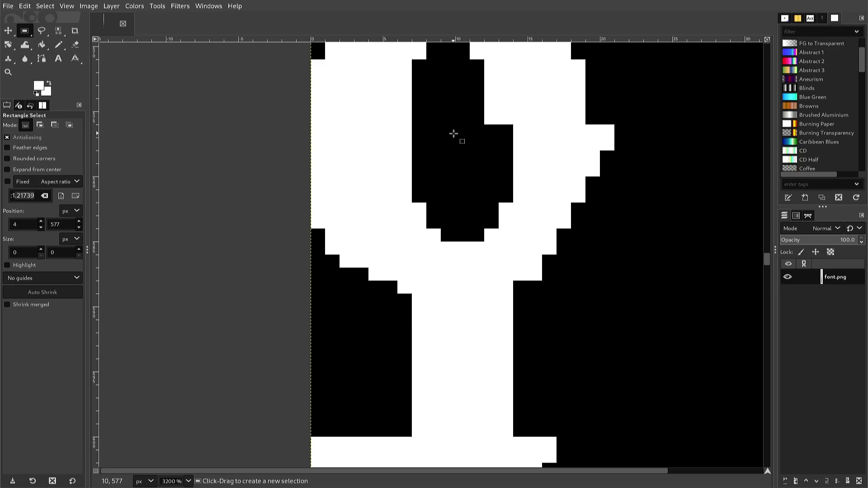
# Select the glyph's left half and paste a floating copy of it.
pyautogui.moveTo(455, 126)
pyautogui.mouseDown()
pyautogui.moveTo(357, 334)
pyautogui.moveTo(334, 358)
pyautogui.mouseUp()
pyautogui.moveTo(318, 378); pyautogui.dragTo(304, 433)
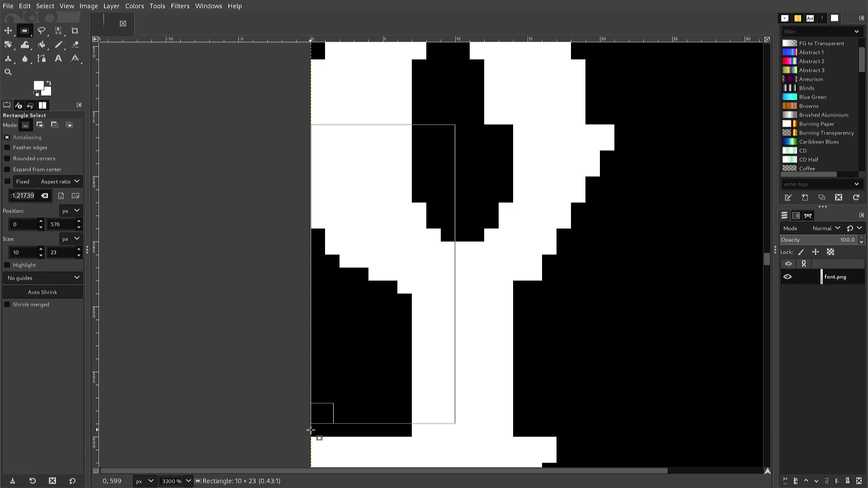
pyautogui.press('Return')
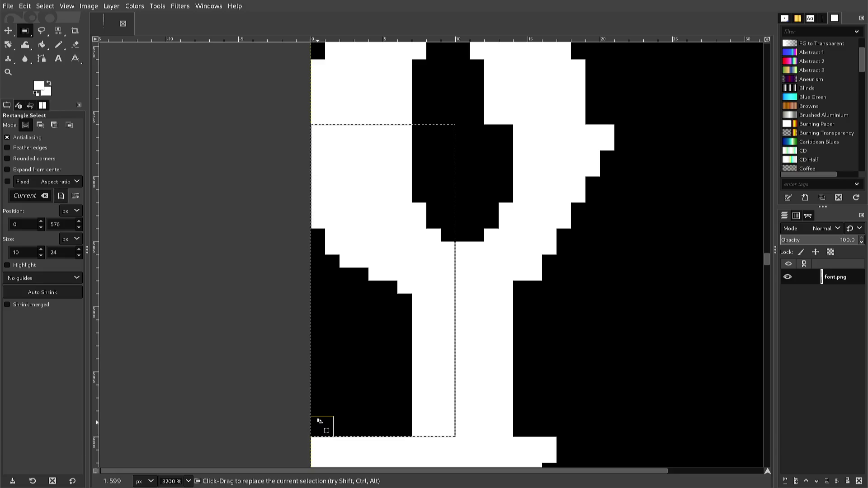
pyautogui.press('ctrl')
pyautogui.hotkey('ctrl', 'c')
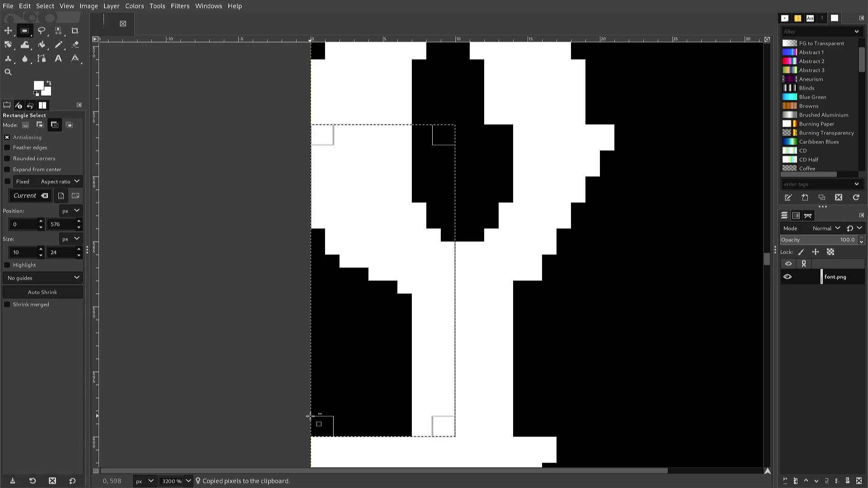
pyautogui.hotkey('ctrl', 'v')
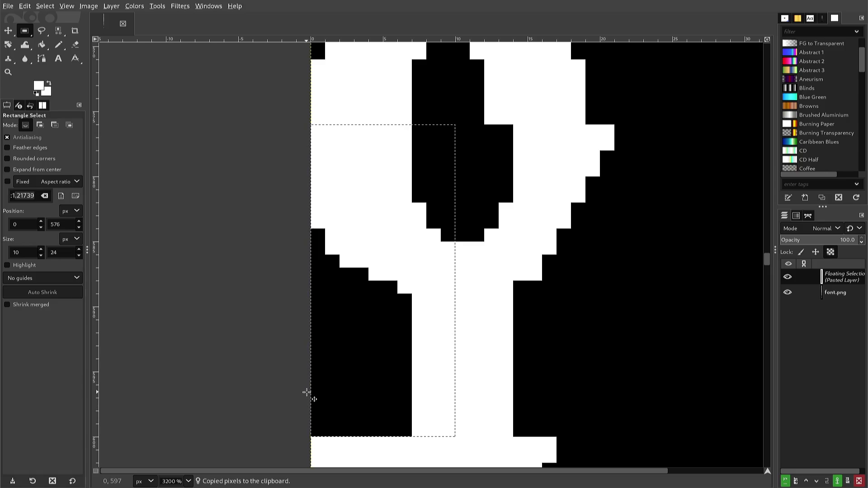
# Flip the pasted half horizontally through the Layer > Transform menu.
pyautogui.hotkey('alt', 'l')
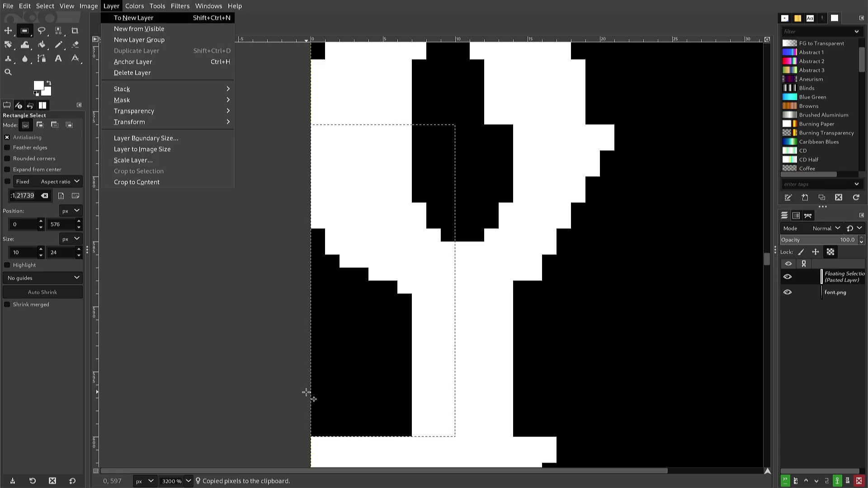
pyautogui.press('Down')
pyautogui.press('Down')
pyautogui.press('Down')
pyautogui.press('Down')
pyautogui.press('Down')
pyautogui.press('Down')
pyautogui.press('Down')
pyautogui.press('Left')
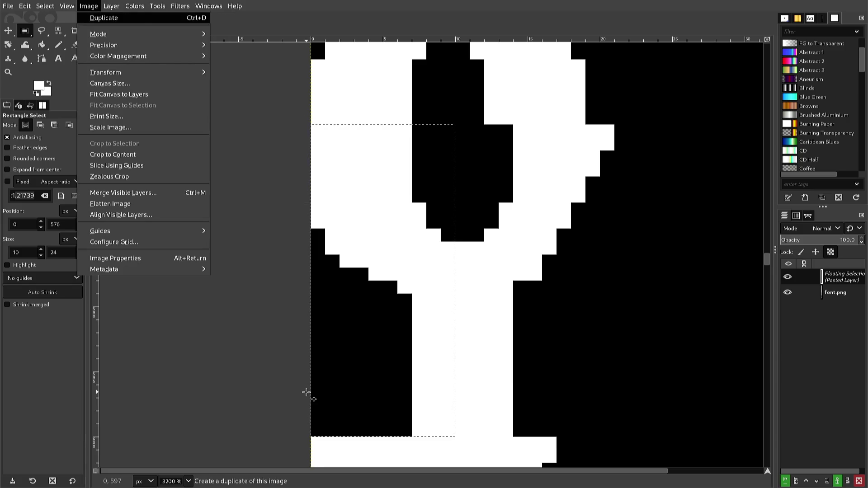
pyautogui.press('Right')
pyautogui.press('Down')
pyautogui.press('Down')
pyautogui.press('Down')
pyautogui.press('Down')
pyautogui.press('Down')
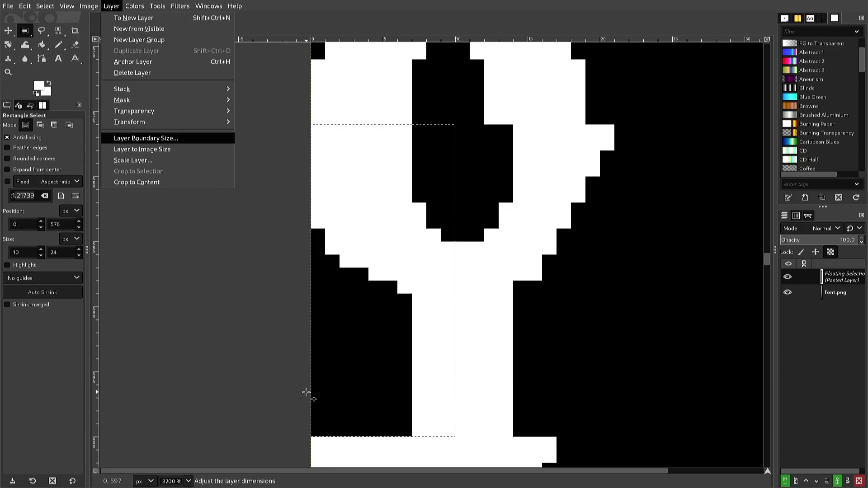
pyautogui.press('Up')
pyautogui.press('Right')
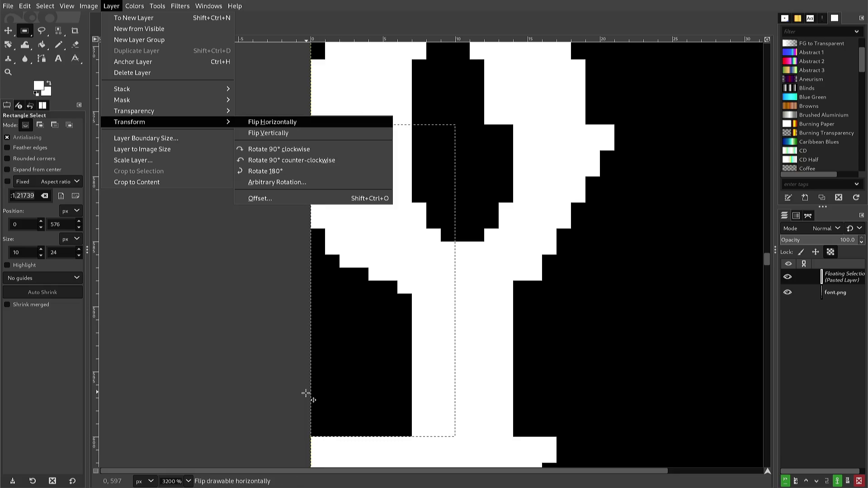
pyautogui.press('Return')
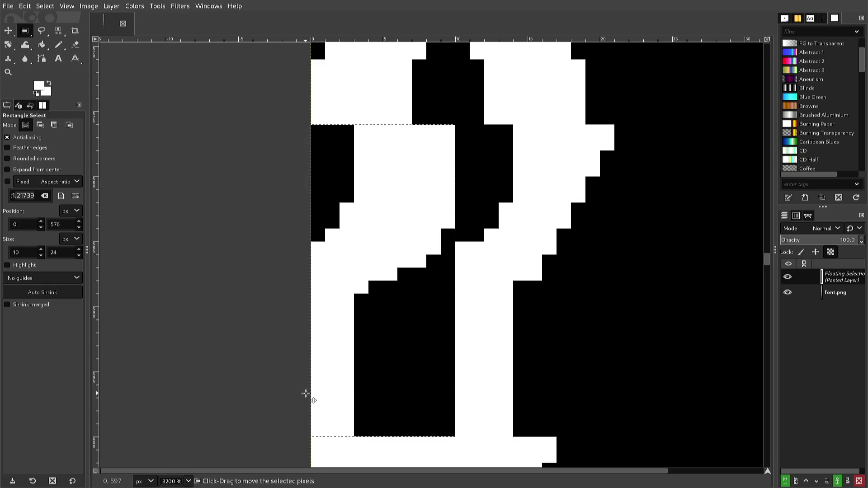
# Nudge the flipped copy pixel by pixel onto the right side and anchor it into font.png.
pyautogui.press('Right')
pyautogui.press('Right')
pyautogui.press('Right')
pyautogui.press('Right')
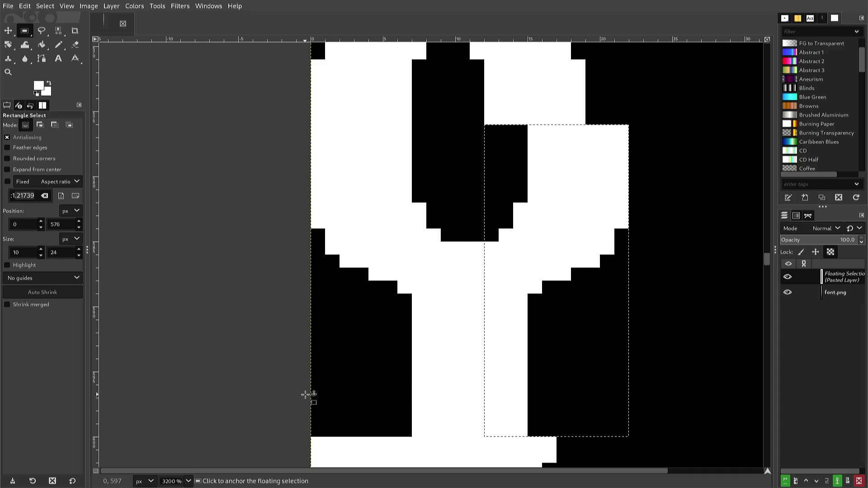
pyautogui.press('Left')
pyautogui.press('Left')
pyautogui.press('Left')
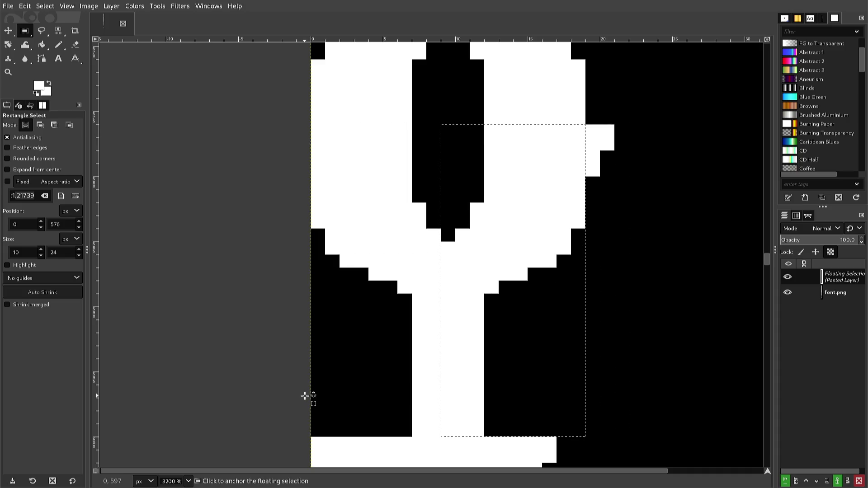
pyautogui.press('Up')
pyautogui.press('Right')
pyautogui.press('Right')
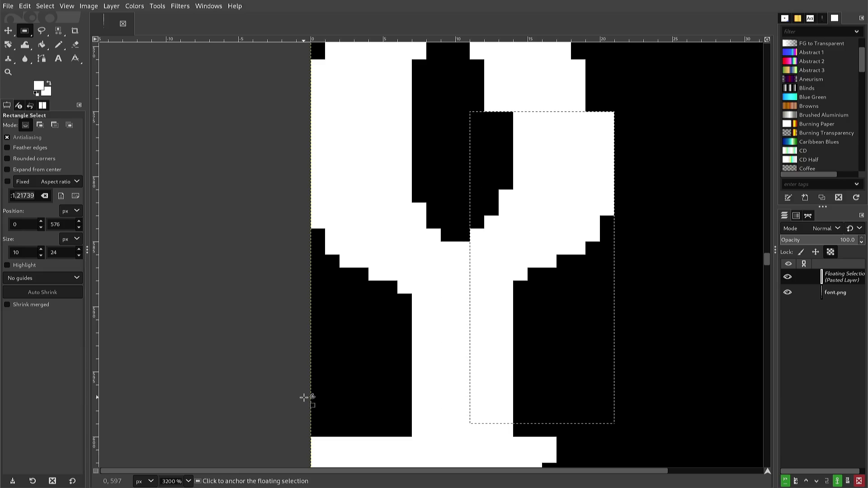
pyautogui.press('Down')
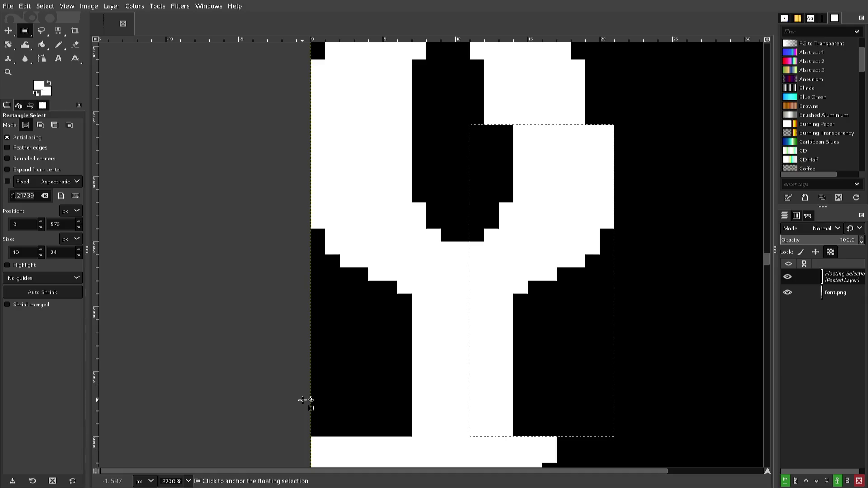
pyautogui.press('Left')
pyautogui.press('Right')
pyautogui.click(301, 404)
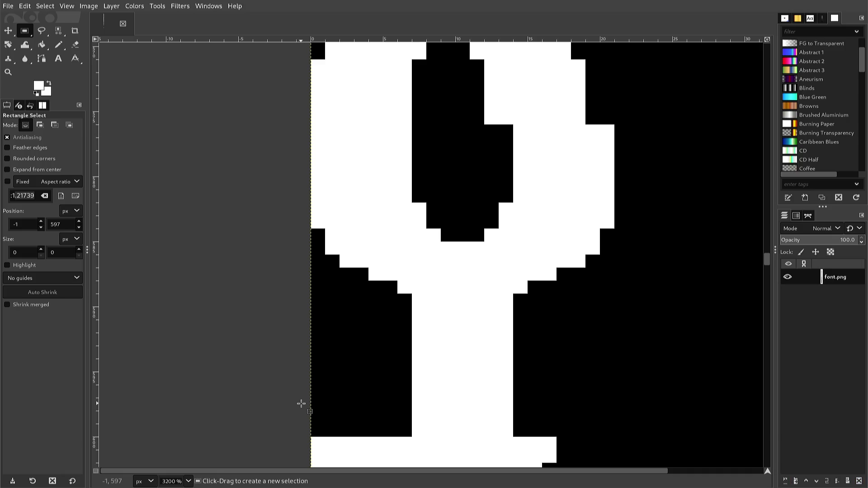
pyautogui.click(312, 384)
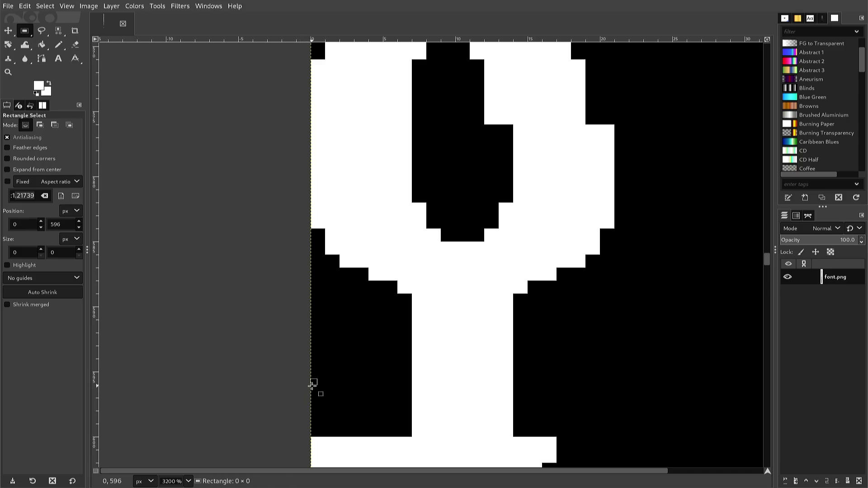
# Scroll down to the Z-shaped glyph and clear the leftover thin selections so nothing stays selected.
pyautogui.scroll(-3, 312, 384)
pyautogui.moveTo(312, 384); pyautogui.dragTo(307, 383)
pyautogui.scroll(-3, 308, 386)
pyautogui.scroll(-3, 308, 384)
pyautogui.scroll(-3, 307, 383)
pyautogui.scroll(3, 308, 385)
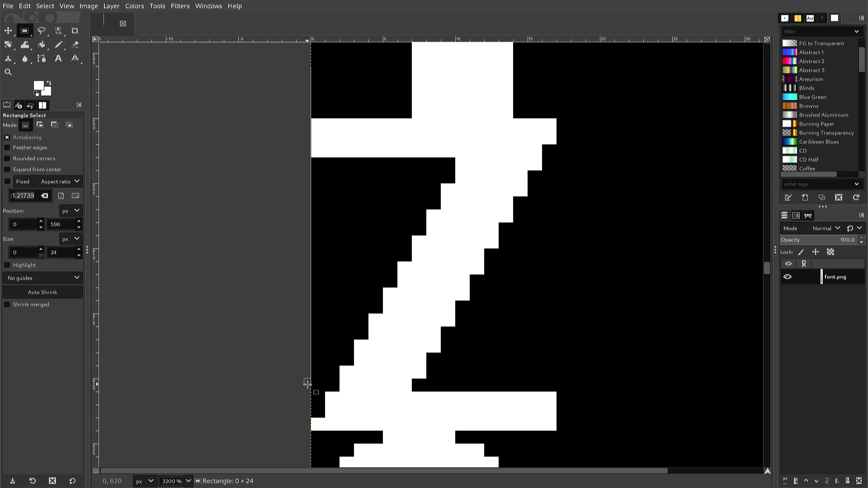
pyautogui.moveTo(307, 384); pyautogui.dragTo(307, 386)
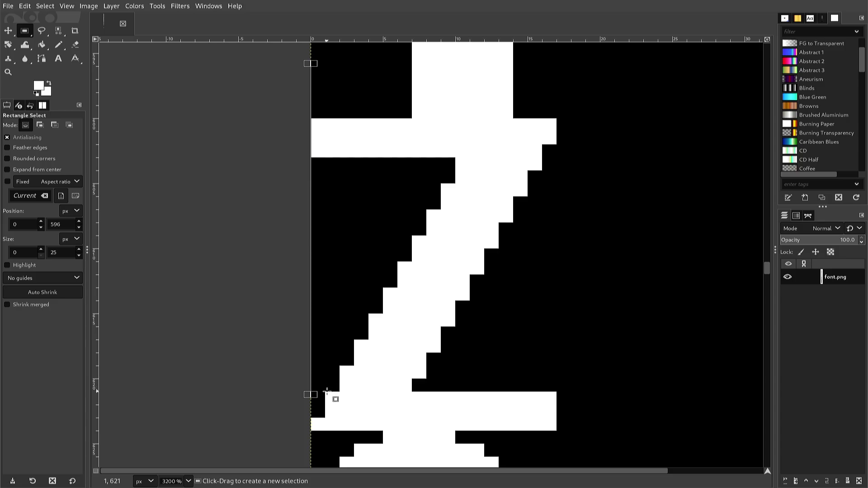
pyautogui.press('ctrl')
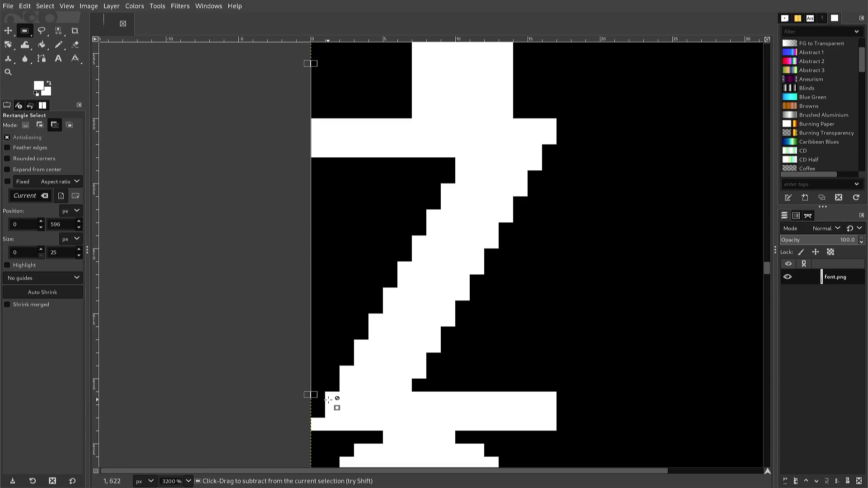
pyautogui.keyDown('ctrl'); pyautogui.click(330, 398); pyautogui.keyUp('ctrl')
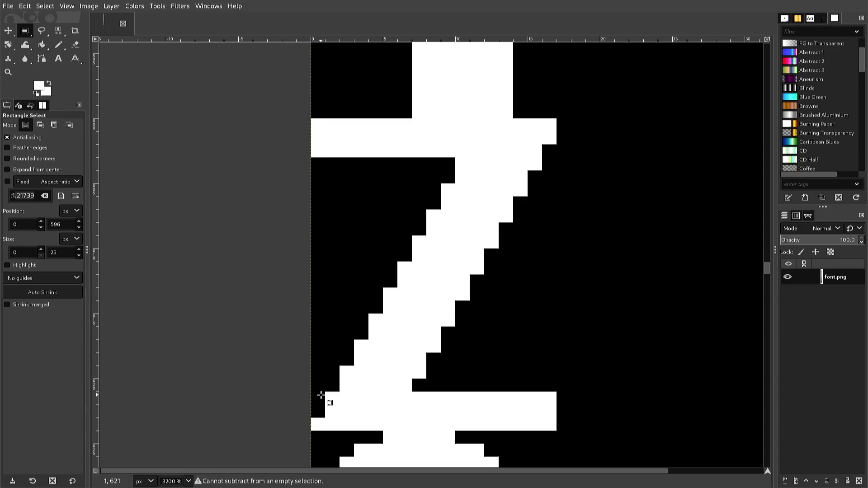
pyautogui.moveTo(320, 397); pyautogui.dragTo(321, 399)
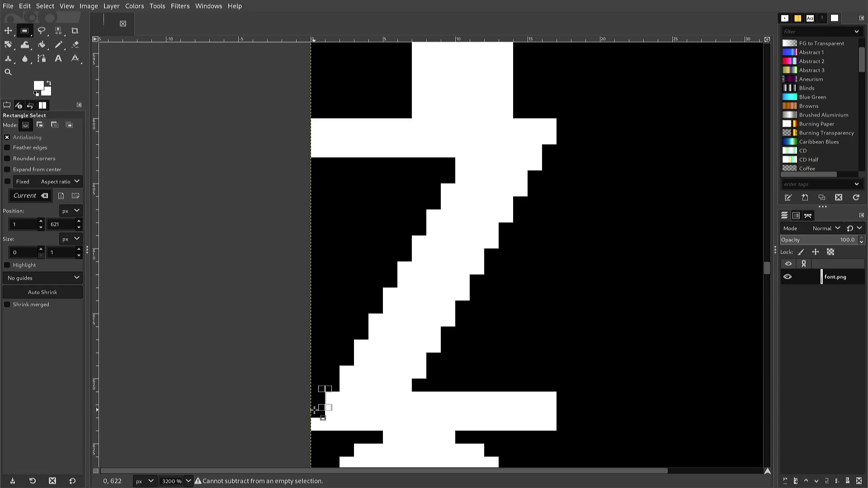
pyautogui.click(314, 415)
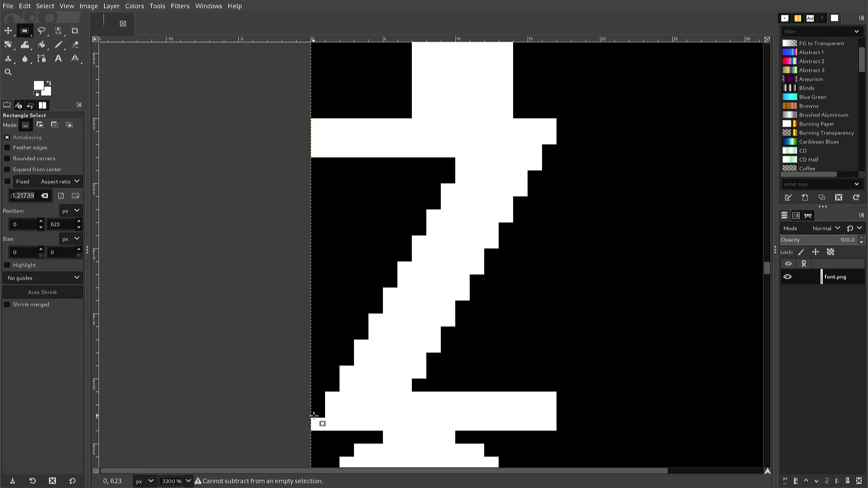
# With the 1 px white Pencil, whiten the Z's left-edge pixels and draw stair-stepped lines along its diagonal.
pyautogui.press('n')
pyautogui.click(314, 415)
pyautogui.click(315, 403)
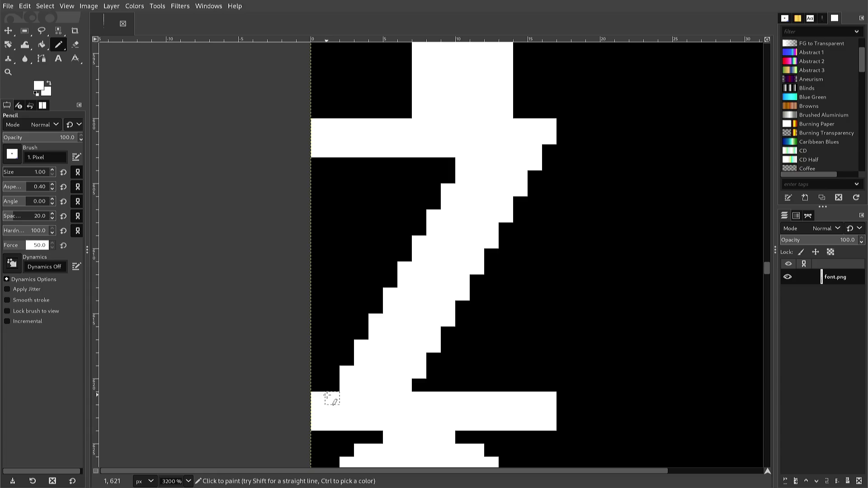
pyautogui.click(329, 390)
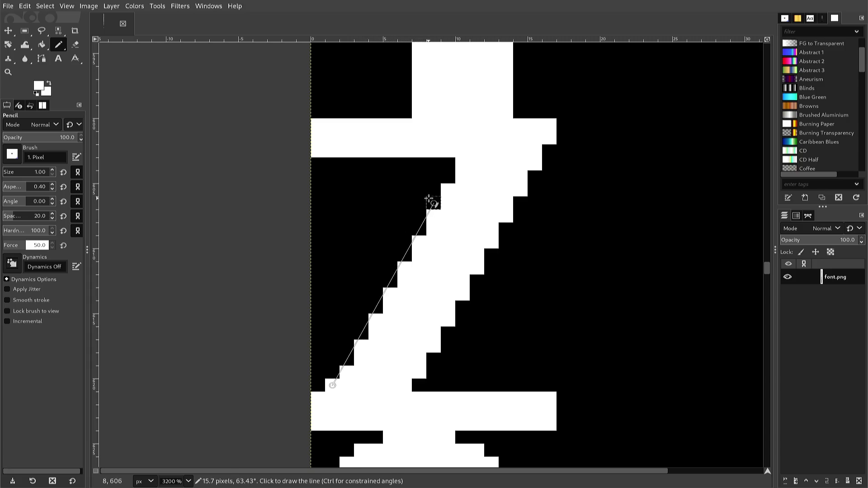
pyautogui.keyDown('shift'); pyautogui.click(448, 177); pyautogui.keyUp('shift')
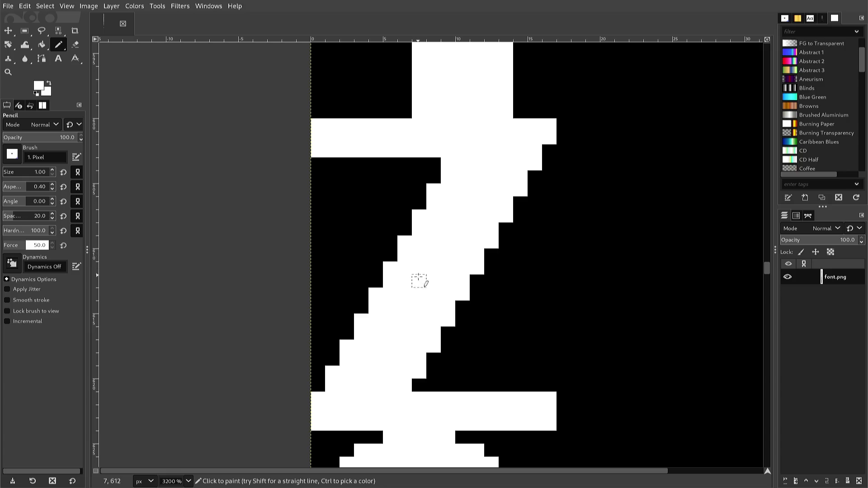
pyautogui.click(413, 384)
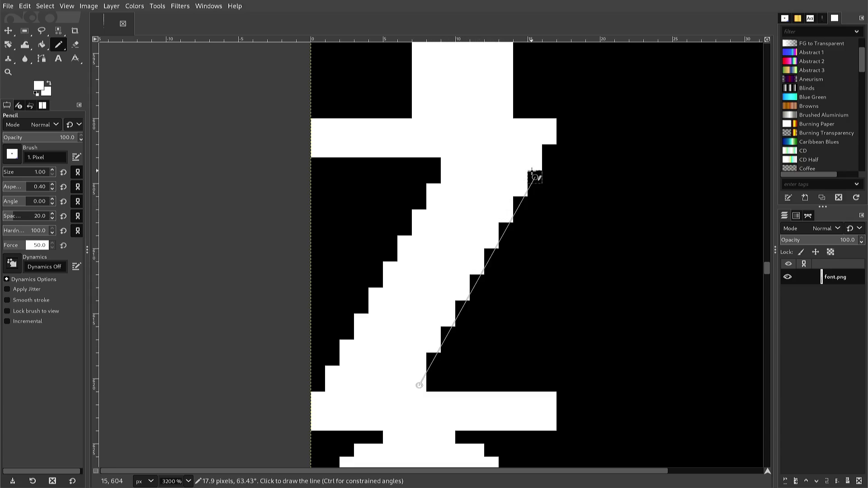
pyautogui.keyDown('shift'); pyautogui.click(535, 177); pyautogui.keyUp('shift')
# Add a white line on the Z diagonal's right side, then re-export the image to font.png.
pyautogui.keyDown('shift'); pyautogui.click(550, 151); pyautogui.keyUp('shift')
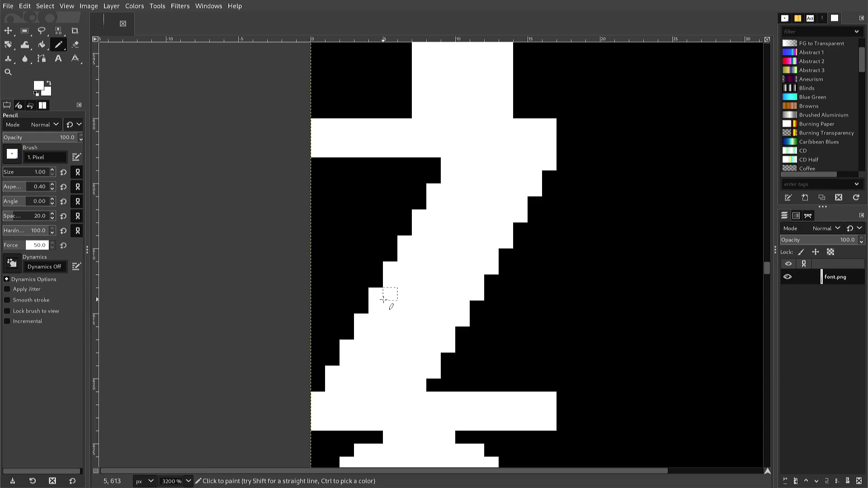
pyautogui.press('ctrl')
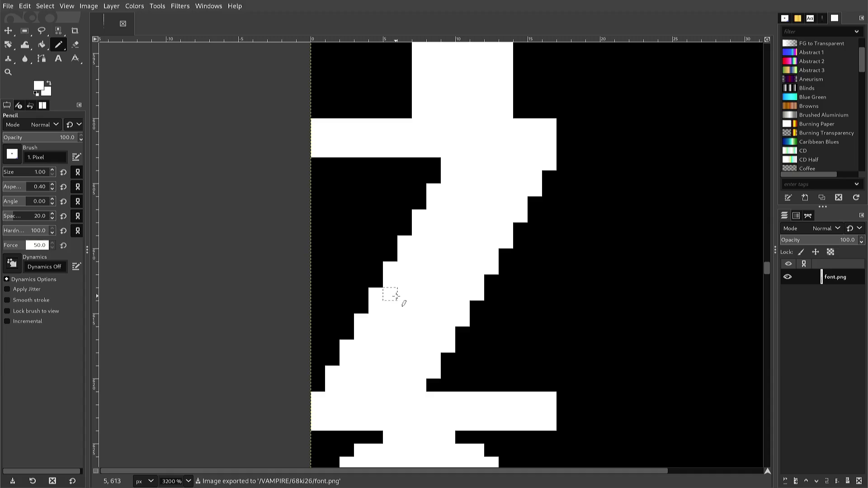
pyautogui.scroll(-2, 389, 306)
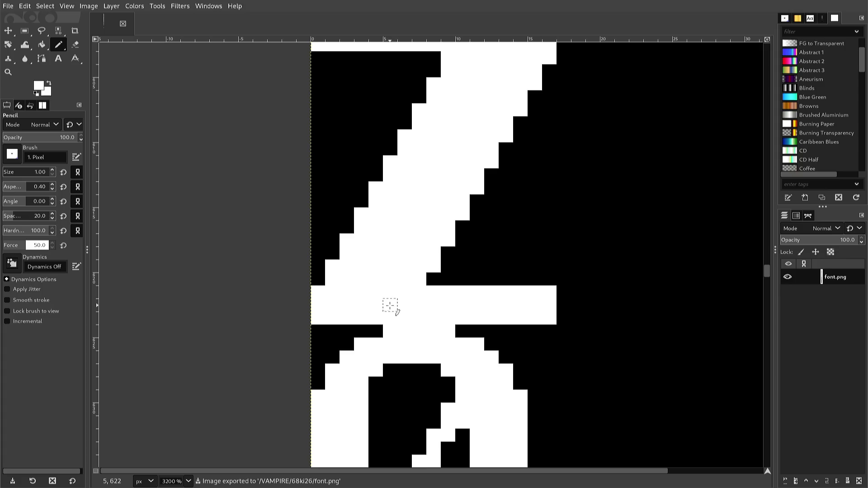
# Whiten the pixels beside the zero's slash and along its inner left edge.
pyautogui.scroll(-2, 390, 304)
pyautogui.scroll(-2, 384, 307)
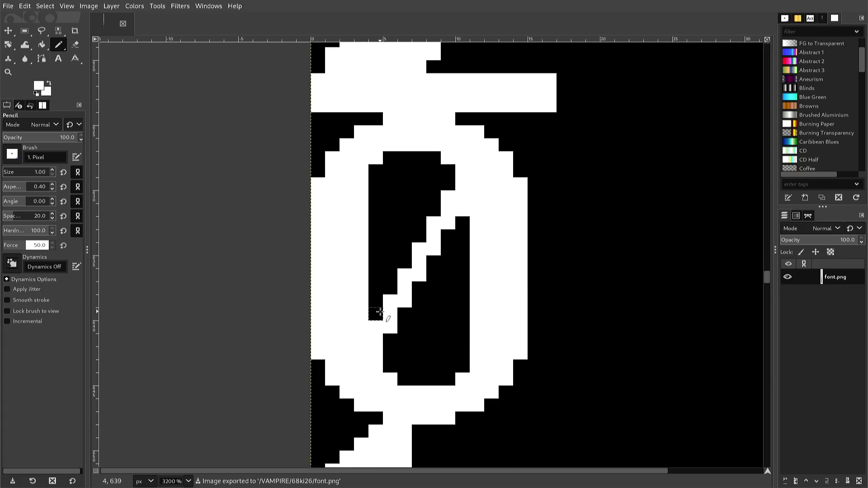
pyautogui.scroll(-2, 376, 314)
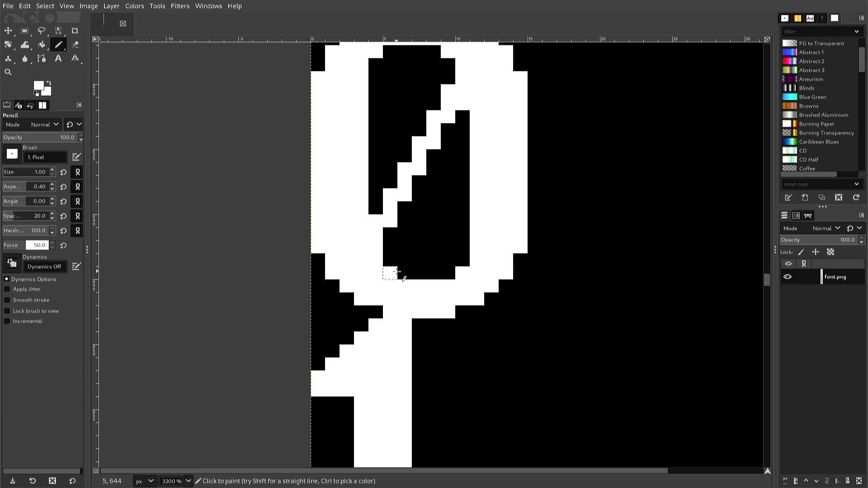
pyautogui.click(390, 260)
pyautogui.click(391, 248)
pyautogui.click(391, 234)
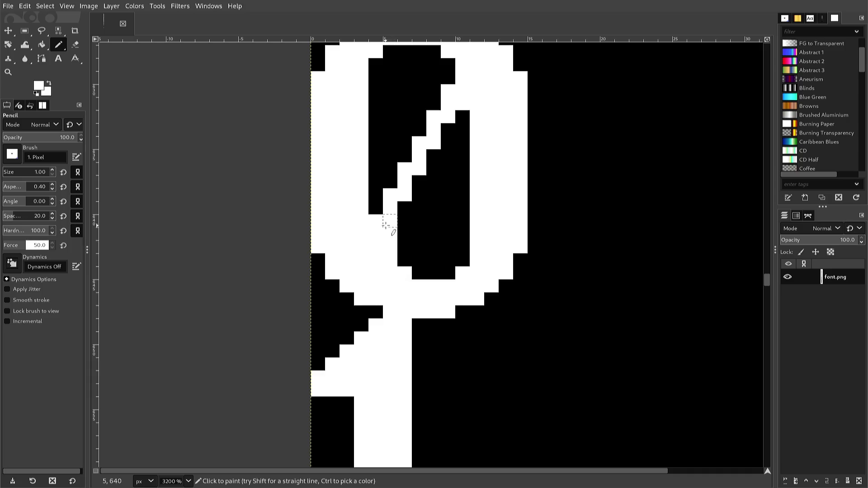
pyautogui.click(377, 208)
pyautogui.click(376, 195)
pyautogui.click(377, 181)
pyautogui.click(391, 182)
pyautogui.click(391, 168)
# Paint a solid white column up and down the zero's inner left side.
pyautogui.moveTo(383, 166); pyautogui.dragTo(392, 52)
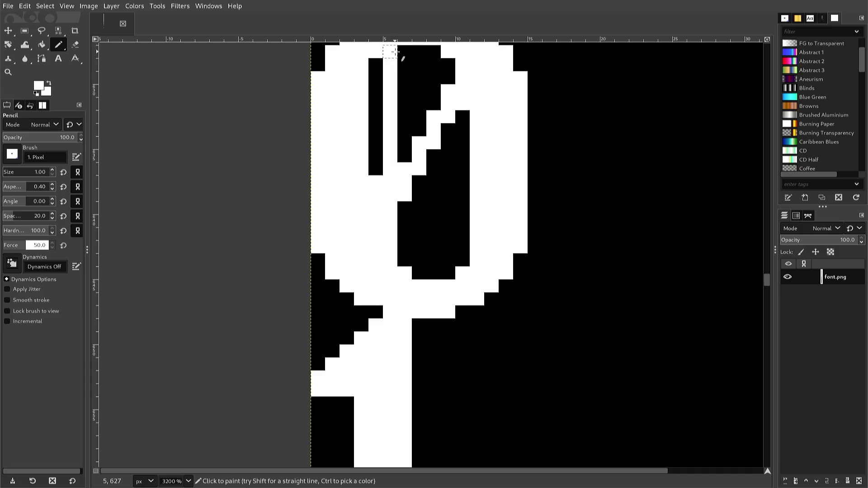
pyautogui.moveTo(398, 52)
pyautogui.mouseDown()
pyautogui.moveTo(405, 51)
pyautogui.moveTo(375, 74)
pyautogui.moveTo(376, 181)
pyautogui.mouseUp()
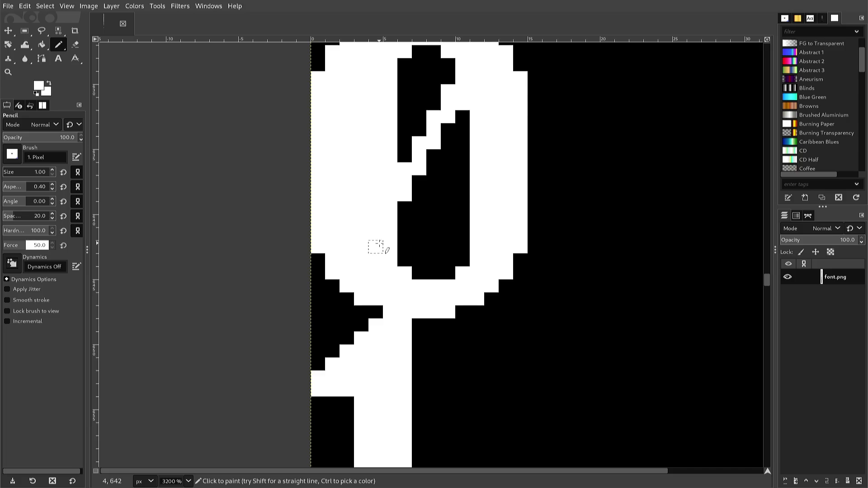
pyautogui.rightClick(379, 248)
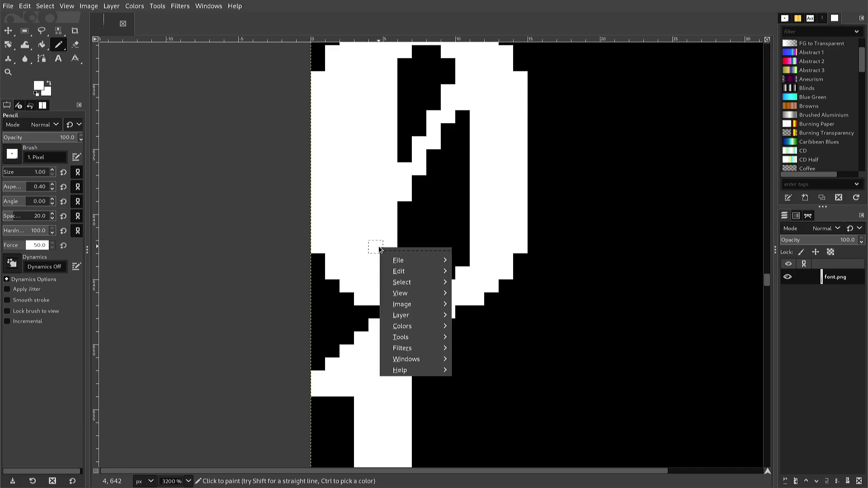
pyautogui.click(373, 245)
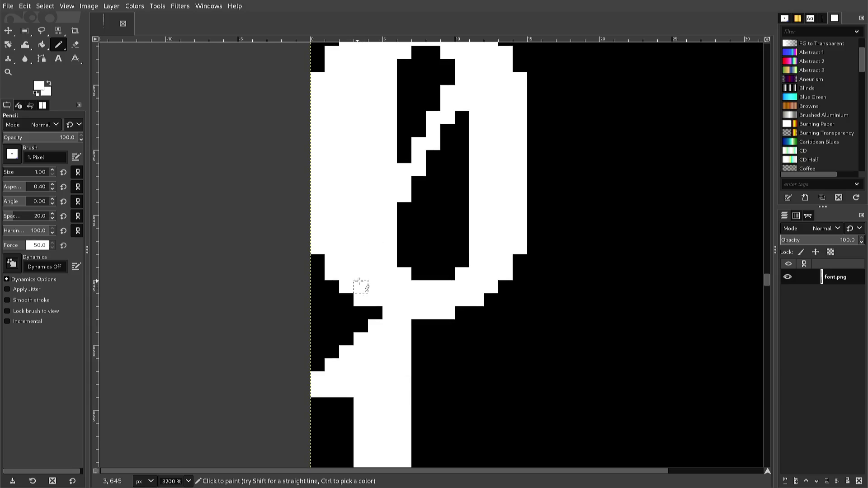
pyautogui.scroll(1, 376, 262)
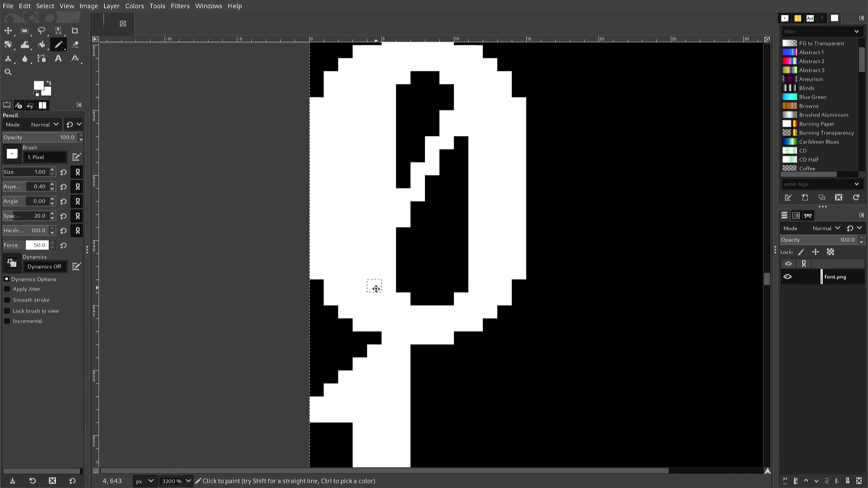
# Centre the zero glyph and pencil a white staircase along the slash's lower edge.
pyautogui.scroll(3, 374, 287)
pyautogui.scroll(1, 355, 333)
pyautogui.scroll(4, 355, 345)
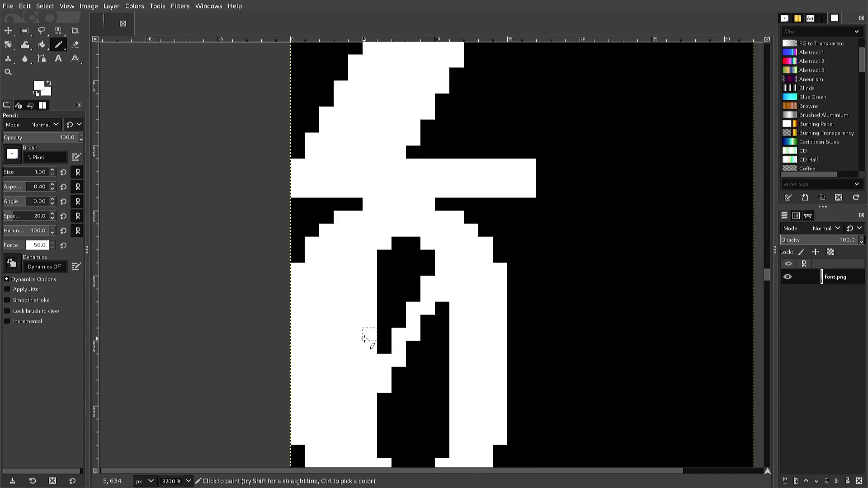
pyautogui.press('space')
pyautogui.moveTo(365, 339); pyautogui.dragTo(363, 312)
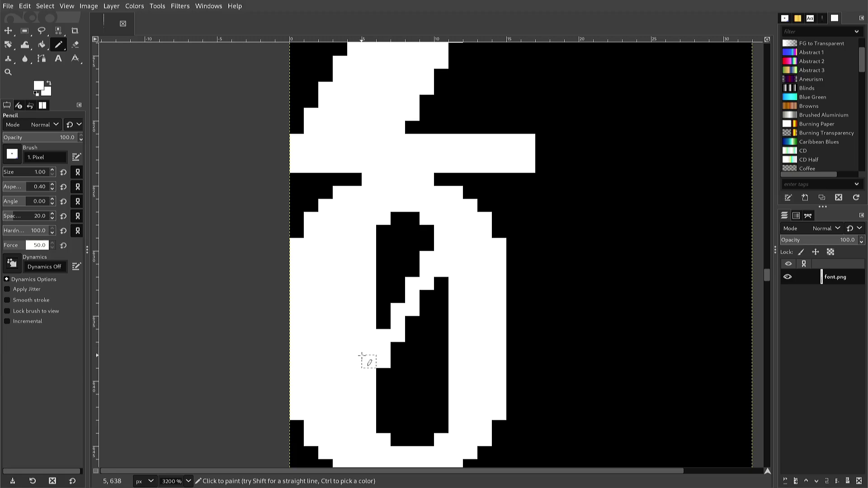
pyautogui.click(384, 374)
pyautogui.click(397, 348)
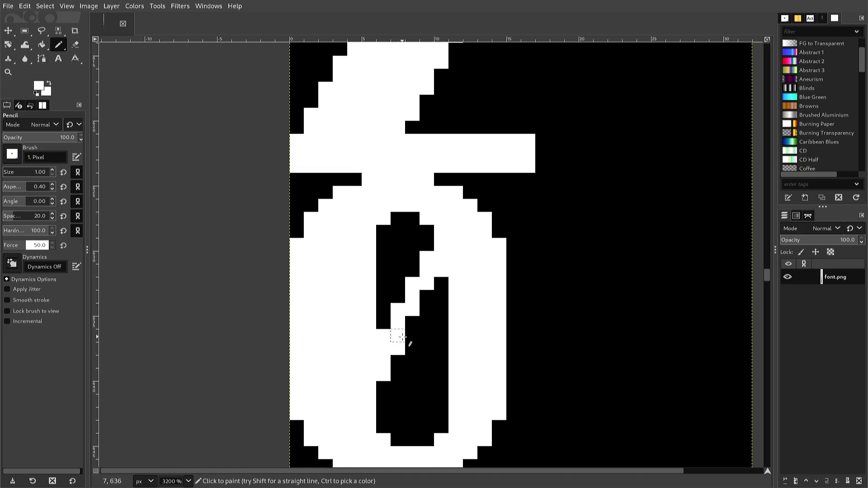
pyautogui.click(410, 327)
pyautogui.click(426, 296)
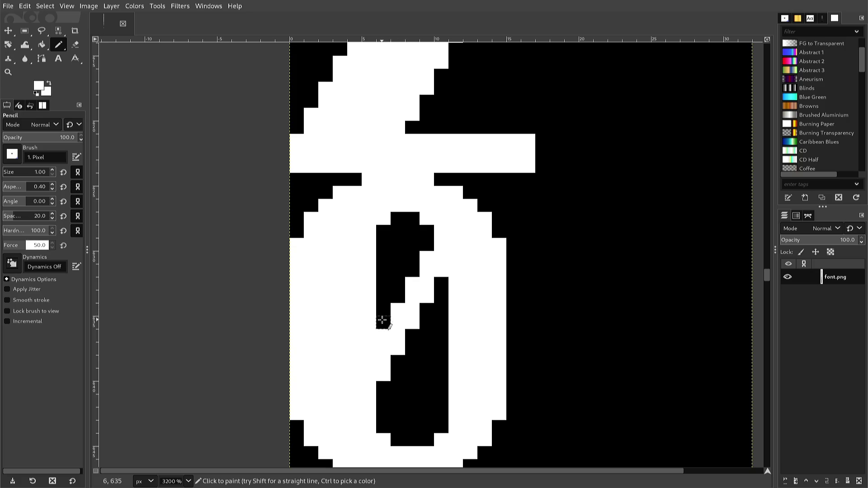
# Pick black and trim the slash's upper edge and the counter's upper right.
pyautogui.keyDown('ctrl'); pyautogui.click(382, 321); pyautogui.keyUp('ctrl')
pyautogui.click(382, 335)
pyautogui.click(394, 309)
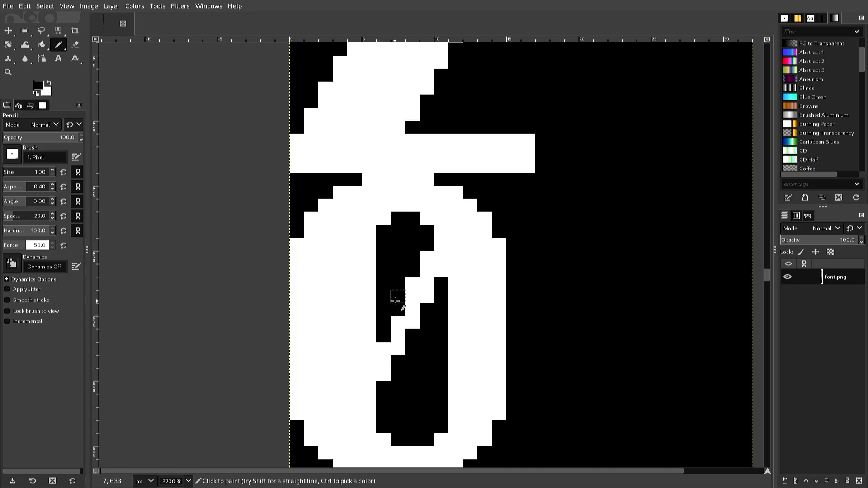
pyautogui.moveTo(403, 283); pyautogui.dragTo(421, 257)
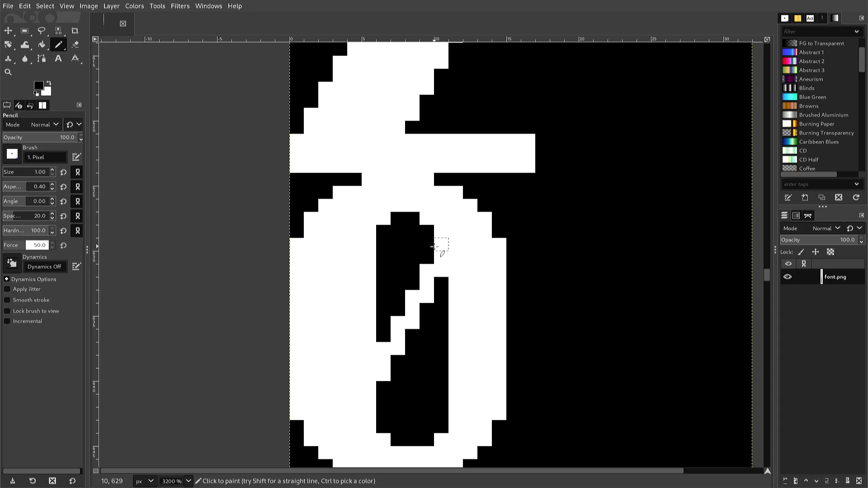
pyautogui.click(441, 232)
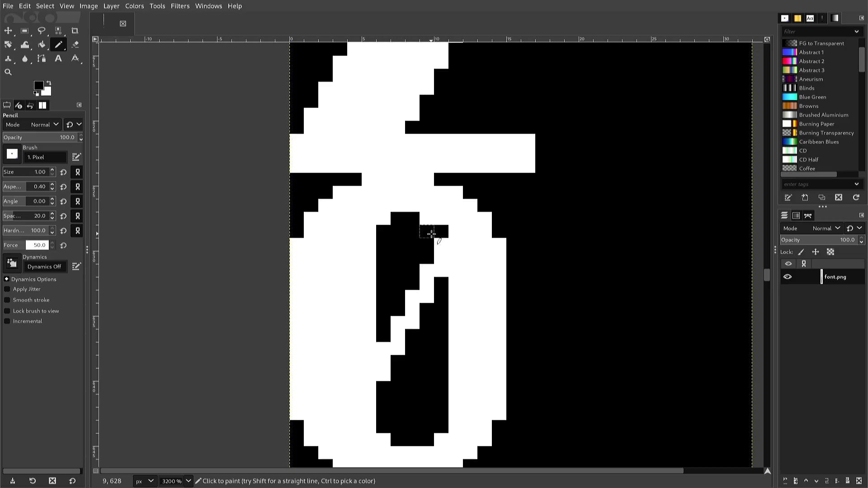
pyautogui.click(427, 223)
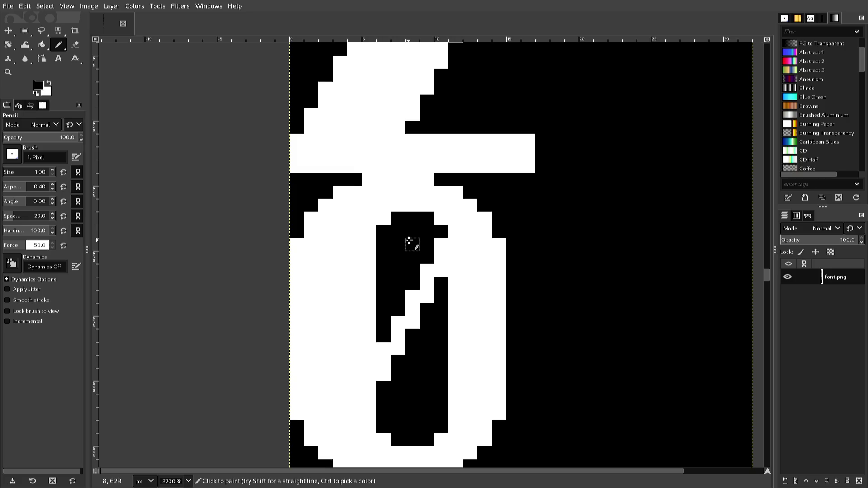
# Pick white again and fill rows 624–629 under the crossbar and beside the bowl.
pyautogui.keyDown('ctrl'); pyautogui.click(445, 244); pyautogui.keyUp('ctrl')
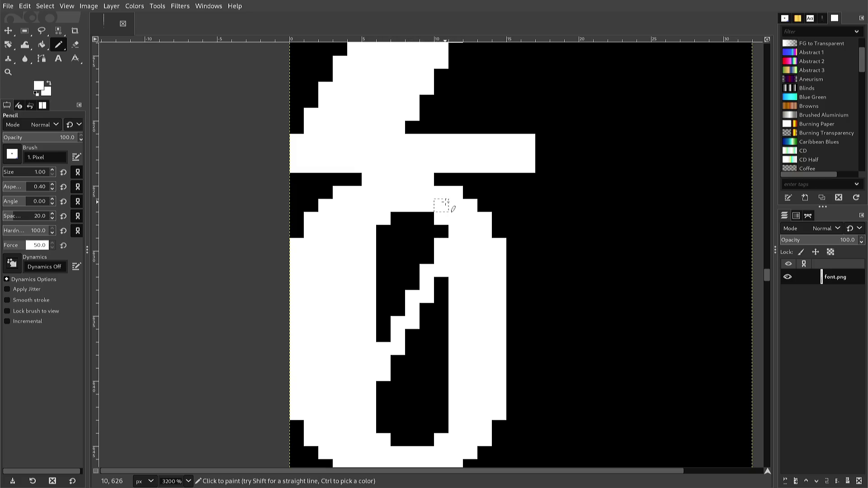
pyautogui.click(453, 179)
pyautogui.click(435, 180)
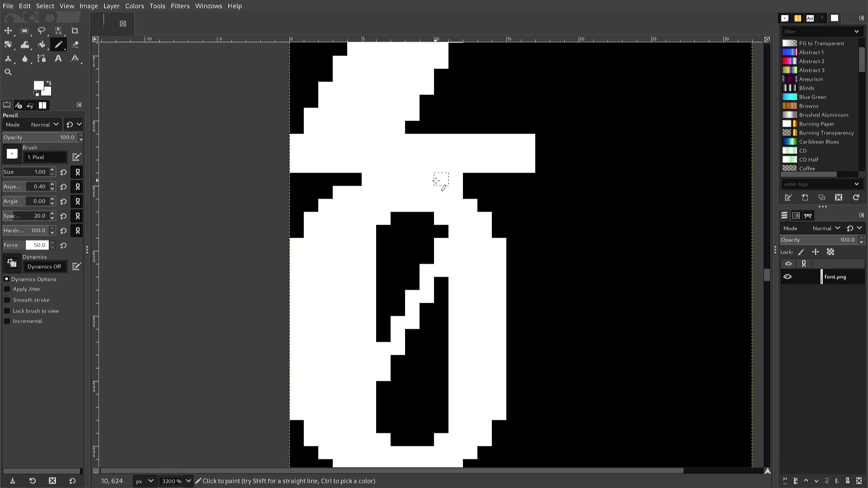
pyautogui.click(471, 191)
pyautogui.click(483, 192)
pyautogui.click(484, 205)
pyautogui.click(498, 206)
pyautogui.click(514, 220)
pyautogui.click(515, 235)
pyautogui.click(500, 234)
pyautogui.click(498, 219)
pyautogui.click(528, 245)
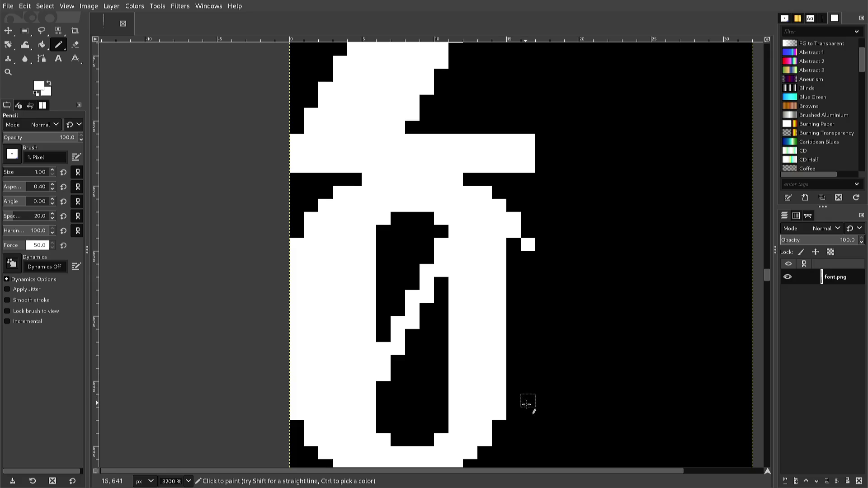
# Draw a straight white line down the zero's right edge, filling the black column.
pyautogui.keyDown('shift'); pyautogui.click(526, 415); pyautogui.keyUp('shift')
pyautogui.click(514, 414)
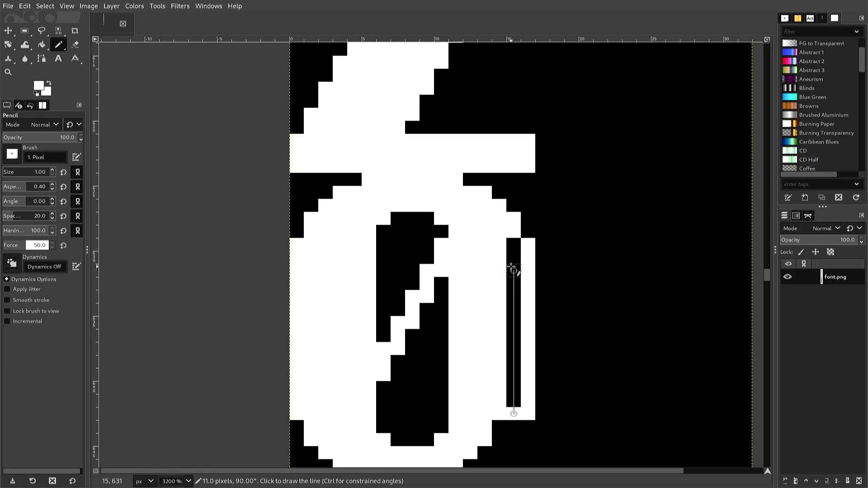
pyautogui.keyDown('shift'); pyautogui.click(514, 245); pyautogui.keyUp('shift')
pyautogui.scroll(-5, 500, 276)
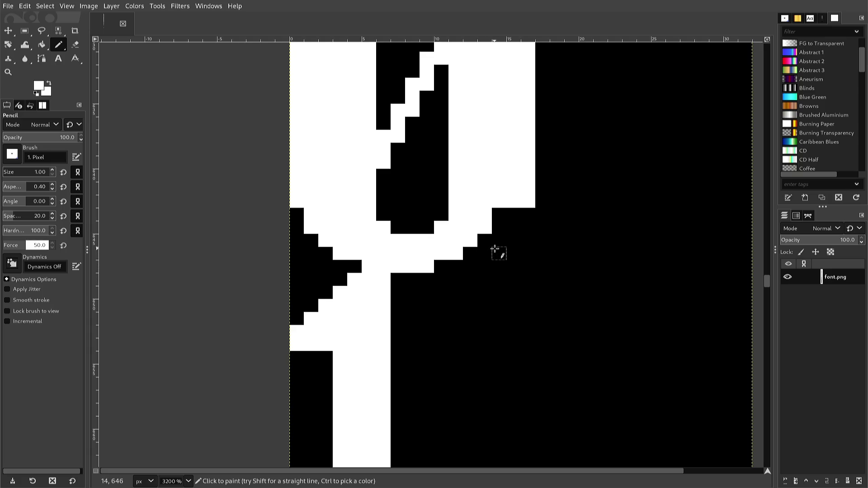
# Whiten the black step pixels along the curve's lower edge to smooth it.
pyautogui.click(511, 228)
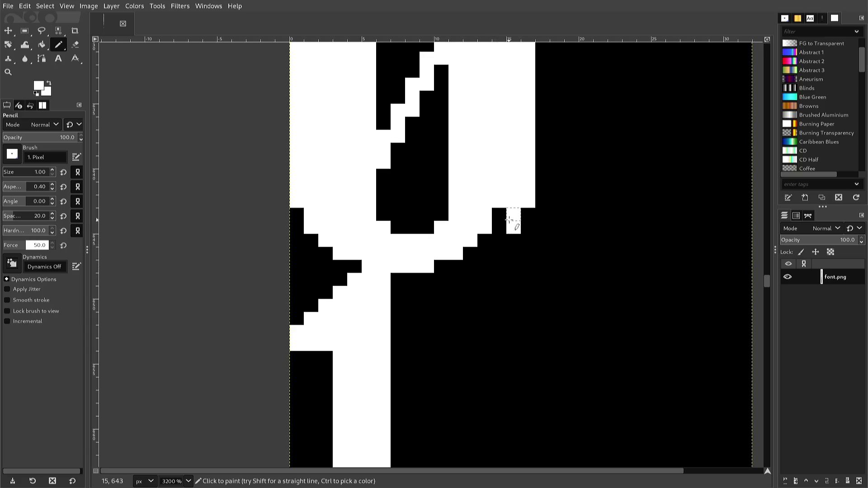
pyautogui.click(500, 214)
pyautogui.click(499, 227)
pyautogui.click(499, 240)
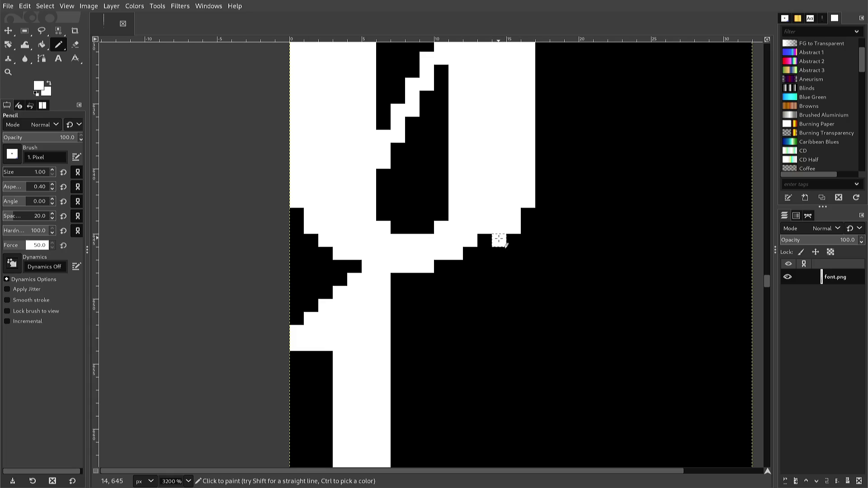
pyautogui.click(485, 240)
pyautogui.click(485, 254)
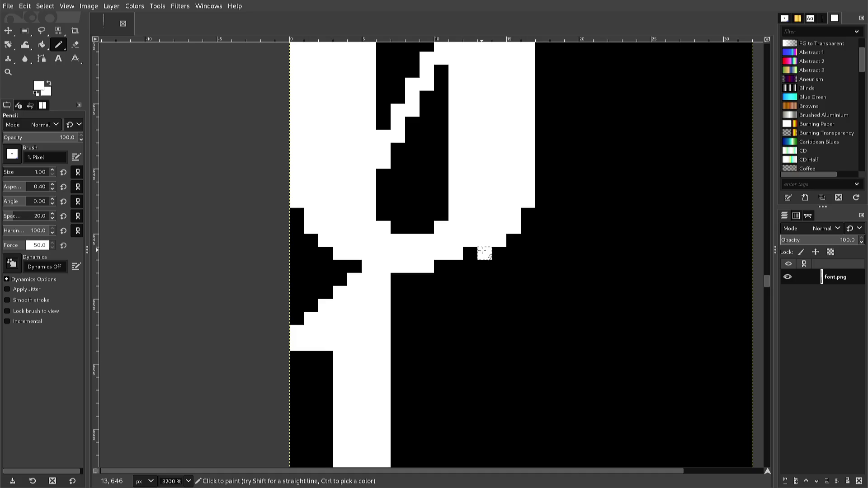
pyautogui.click(470, 254)
pyautogui.click(456, 267)
pyautogui.click(442, 267)
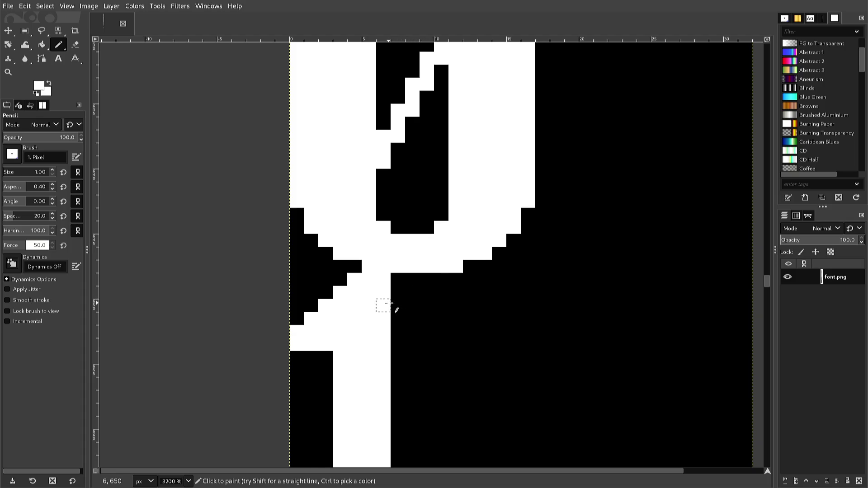
# Extend white pixels down column 2 to row 658 and fill the notch left of the stem.
pyautogui.scroll(-2, 389, 305)
pyautogui.scroll(-2, 383, 307)
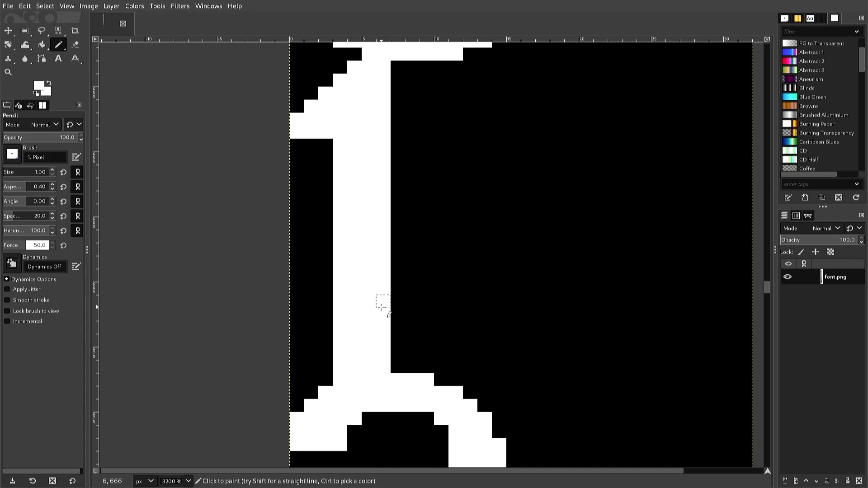
pyautogui.scroll(2, 382, 308)
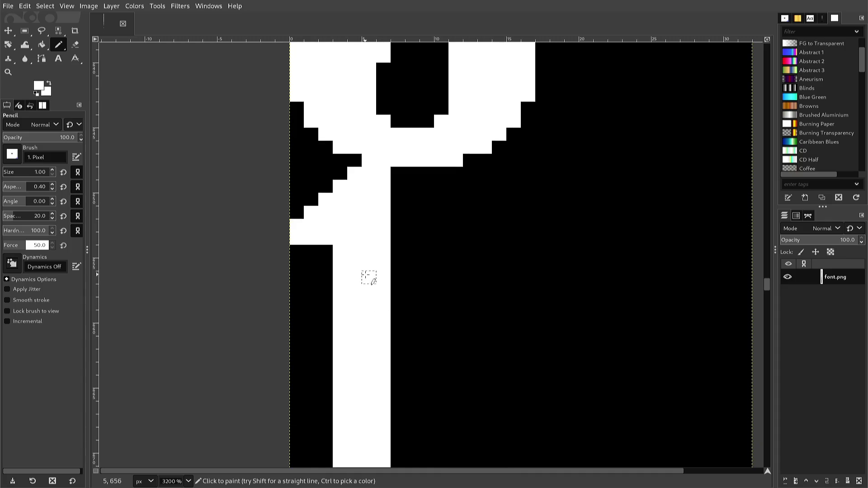
pyautogui.scroll(2, 369, 277)
pyautogui.moveTo(326, 339); pyautogui.dragTo(325, 365)
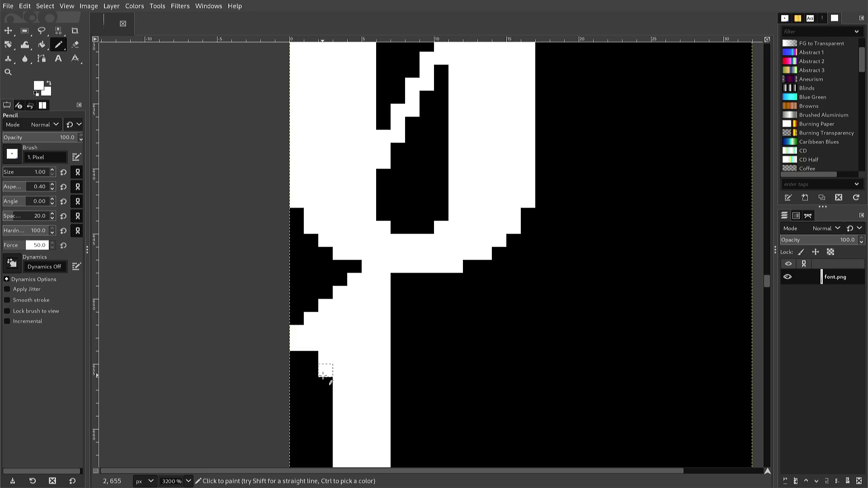
pyautogui.moveTo(319, 387); pyautogui.dragTo(318, 410)
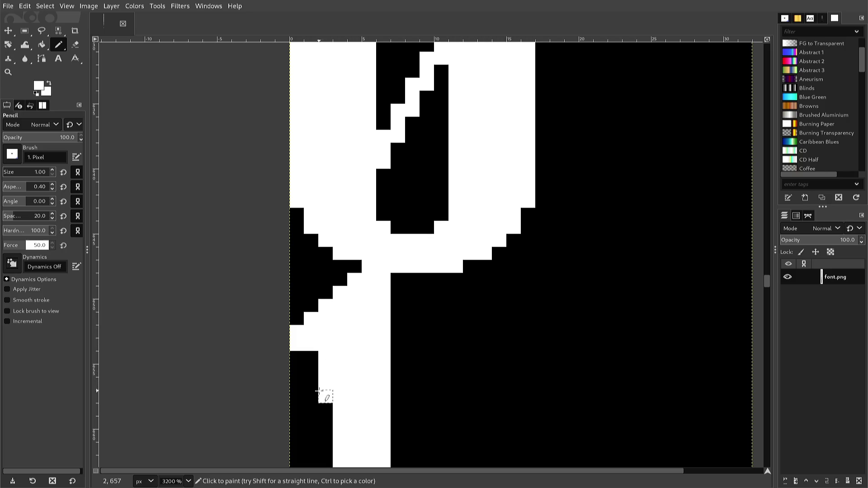
pyautogui.rightClick(318, 409)
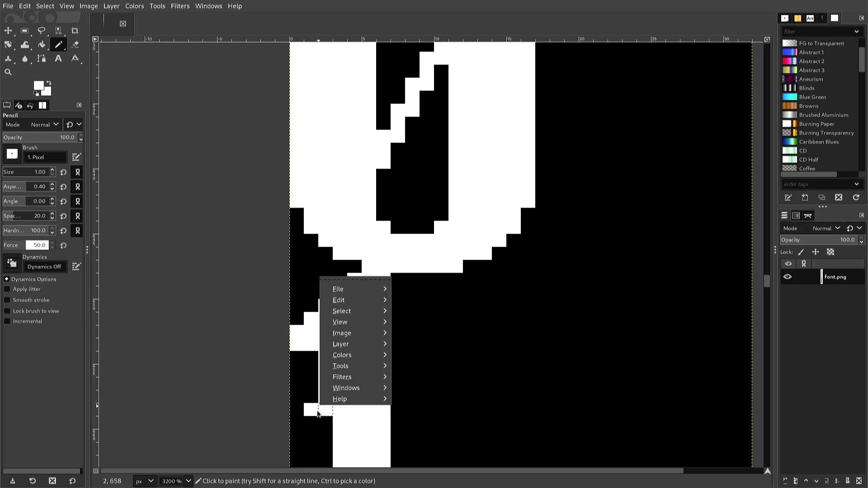
pyautogui.click(318, 413)
pyautogui.rightClick(319, 413)
pyautogui.click(318, 413)
pyautogui.click(319, 411)
pyautogui.rightClick(333, 430)
pyautogui.click(421, 380)
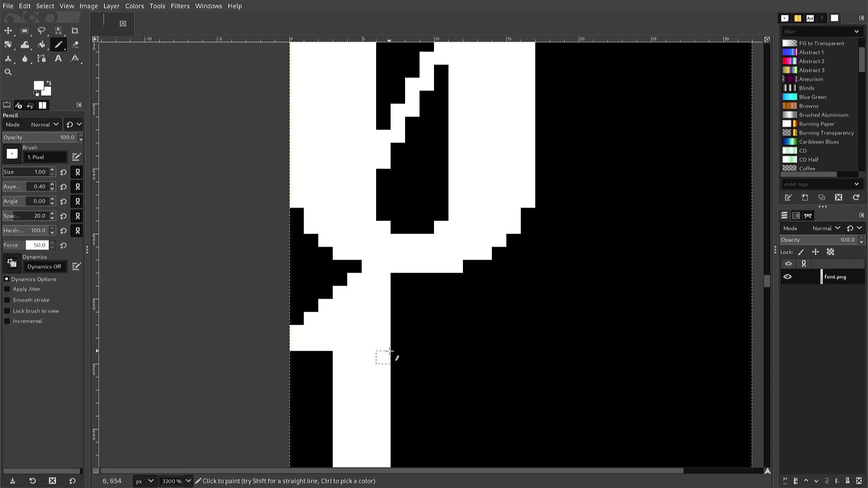
pyautogui.click(329, 358)
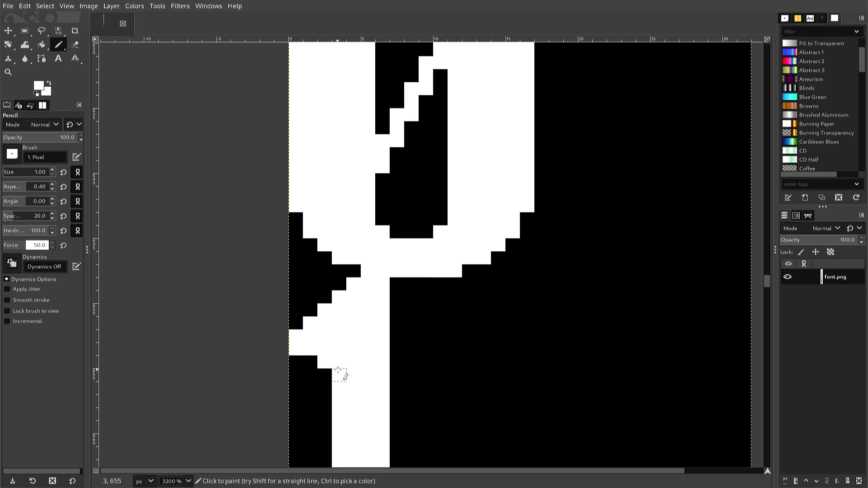
# Draw straight white lines down column 2 and along the stem's right edge.
pyautogui.scroll(-3, 339, 369)
pyautogui.scroll(-6, 339, 372)
pyautogui.scroll(3, 339, 370)
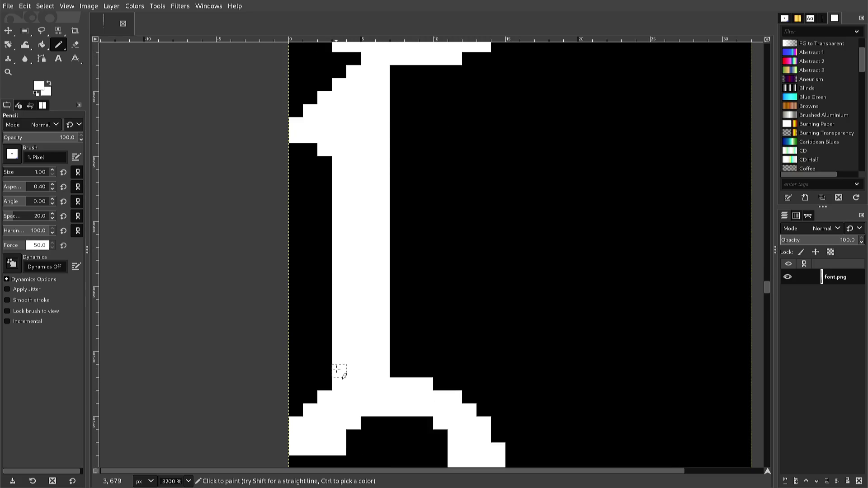
pyautogui.keyDown('shift'); pyautogui.click(325, 371); pyautogui.keyUp('shift')
pyautogui.keyDown('shift'); pyautogui.click(397, 371); pyautogui.keyUp('shift')
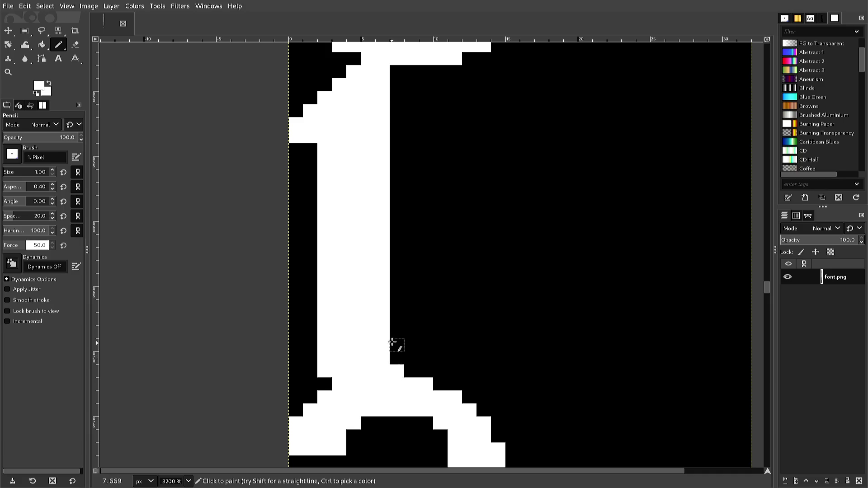
pyautogui.keyDown('shift'); pyautogui.click(394, 84); pyautogui.keyUp('shift')
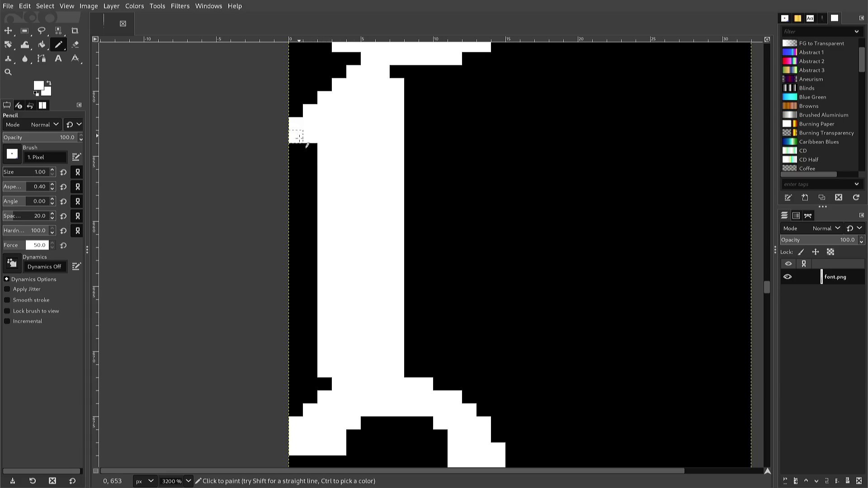
# Paint one flag pixel black, then whiten pixels 0,653 and 1,654.
pyautogui.press('d')
pyautogui.click(299, 135)
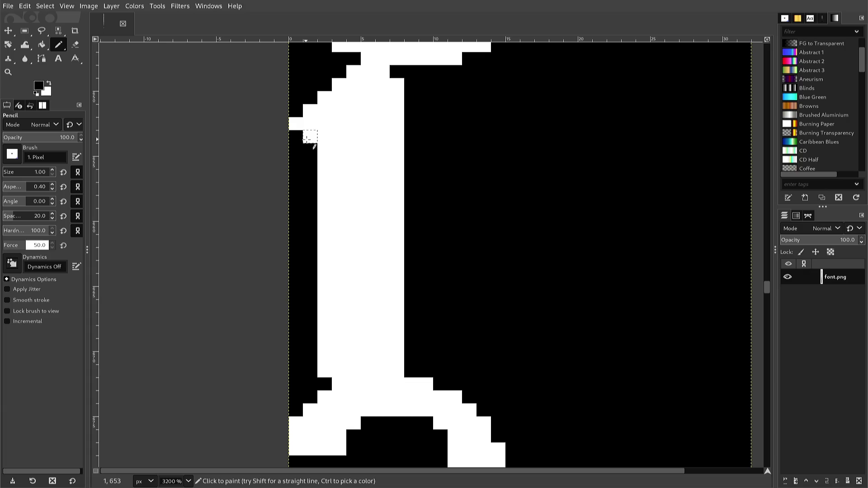
pyautogui.keyDown('ctrl'); pyautogui.click(310, 138); pyautogui.keyUp('ctrl')
pyautogui.click(299, 136)
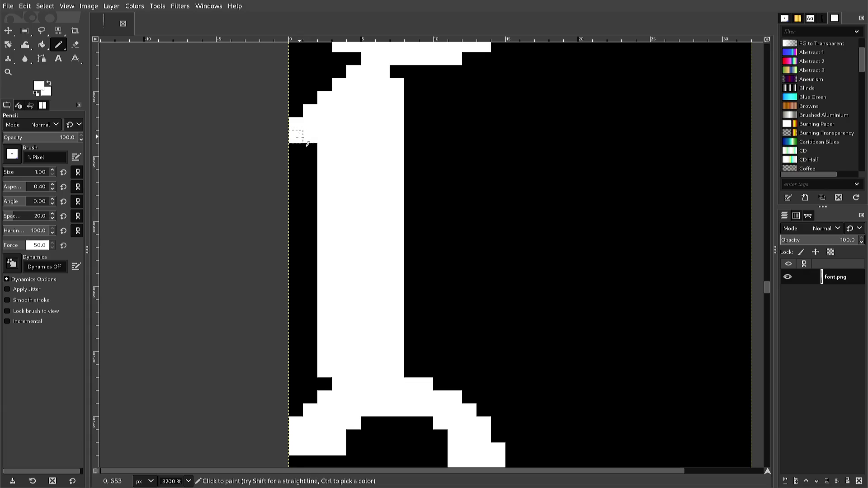
pyautogui.click(311, 147)
# Whiten pixels 1–5 on row 678 and the cells above up to row 675 under the 2's top arc.
pyautogui.scroll(-3, 343, 148)
pyautogui.scroll(-2, 344, 148)
pyautogui.scroll(-2, 344, 147)
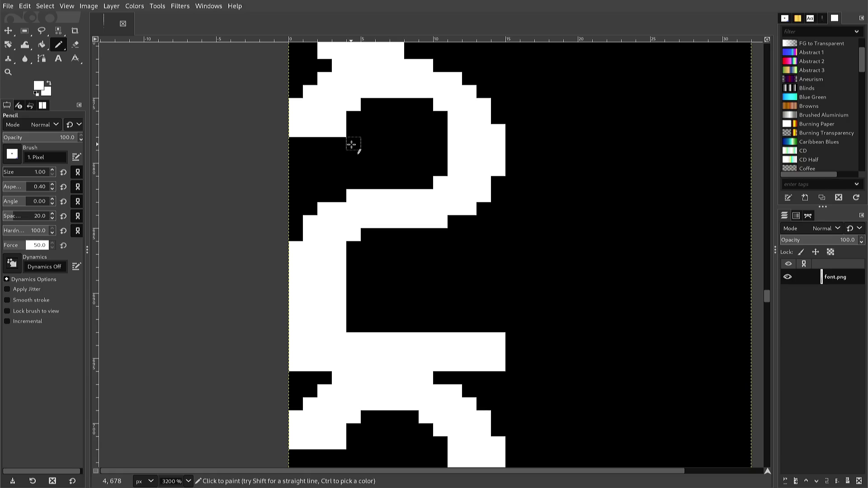
pyautogui.click(359, 144)
pyautogui.click(361, 144)
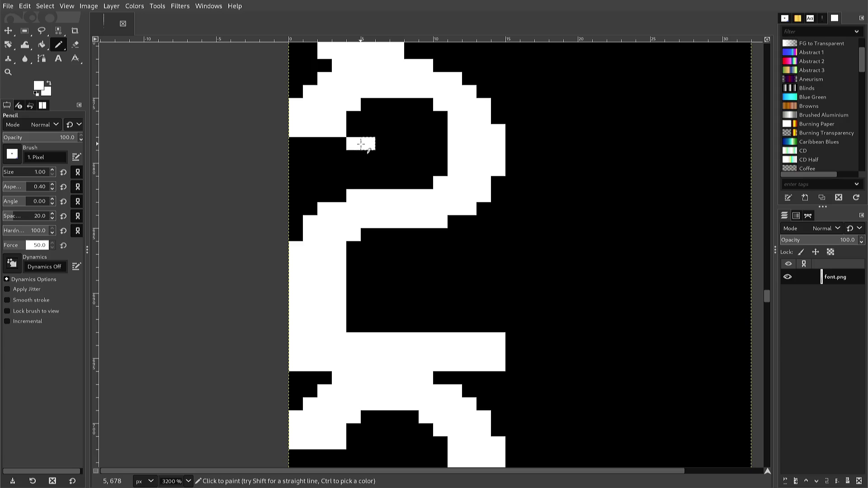
pyautogui.moveTo(357, 144); pyautogui.dragTo(296, 143)
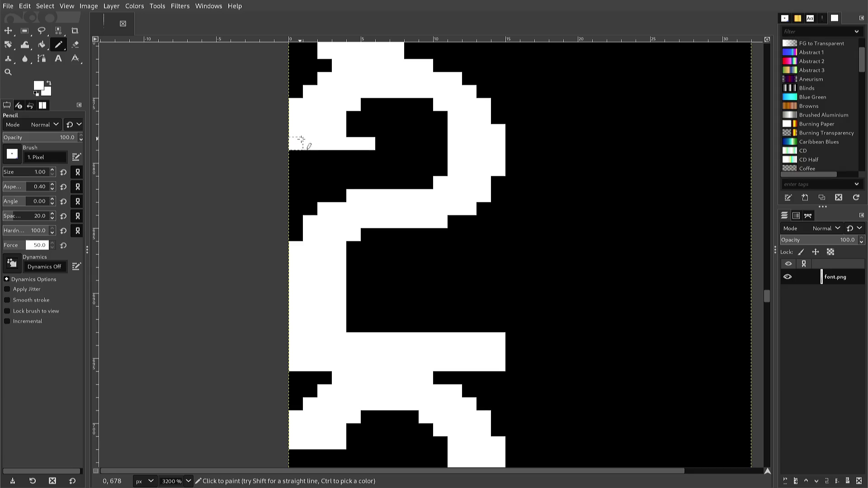
pyautogui.click(363, 131)
pyautogui.click(366, 122)
pyautogui.click(382, 105)
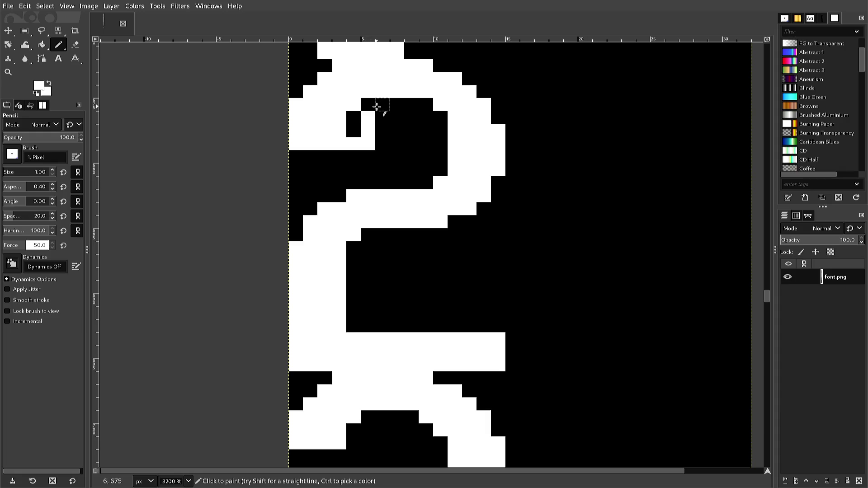
pyautogui.click(364, 106)
pyautogui.click(354, 117)
pyautogui.click(353, 130)
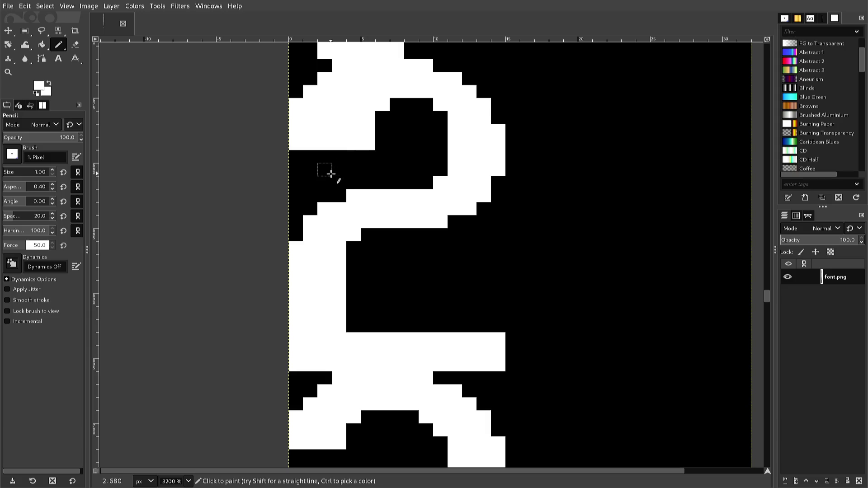
# Widen the 2's lower-left stroke with white pixels at row 685 and two white vertical lines.
pyautogui.click(375, 231)
pyautogui.click(383, 234)
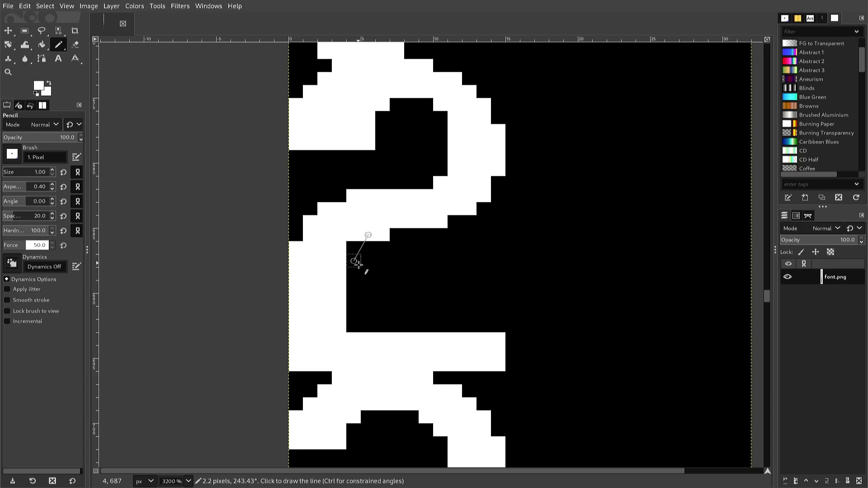
pyautogui.keyDown('shift'); pyautogui.click(368, 339); pyautogui.keyUp('shift')
pyautogui.click(353, 339)
pyautogui.keyDown('shift'); pyautogui.click(354, 246); pyautogui.keyUp('shift')
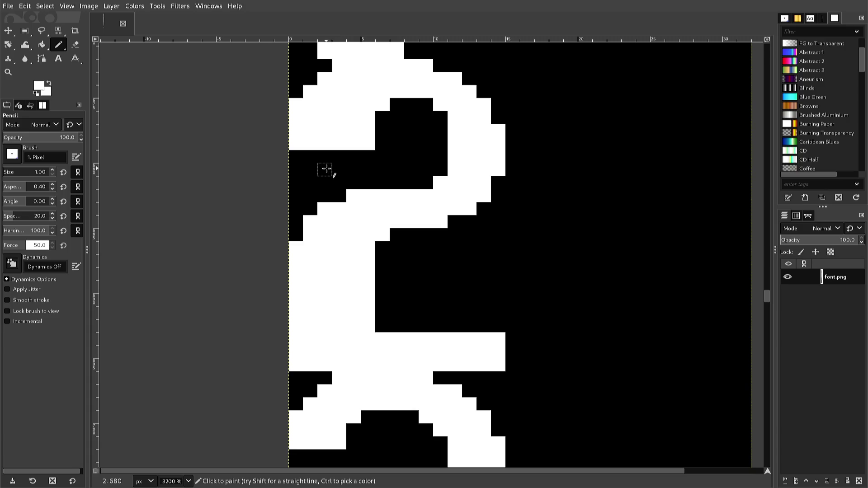
# Whiten the black pixels under the top arc and fill the loop's inner notch white.
pyautogui.scroll(2, 326, 169)
pyautogui.scroll(2, 326, 169)
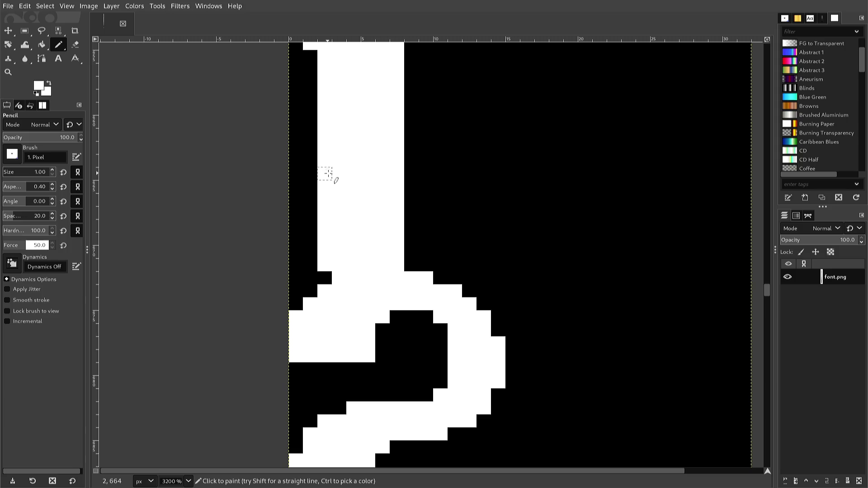
pyautogui.click(411, 321)
pyautogui.click(425, 319)
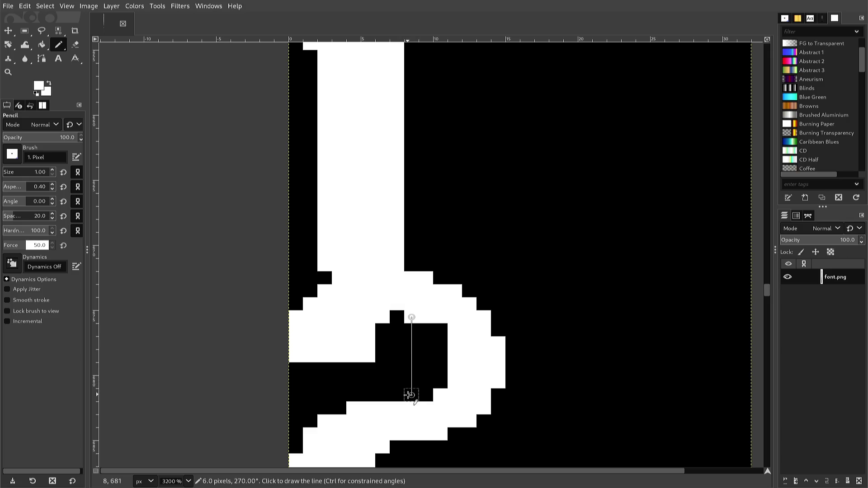
pyautogui.click(410, 395)
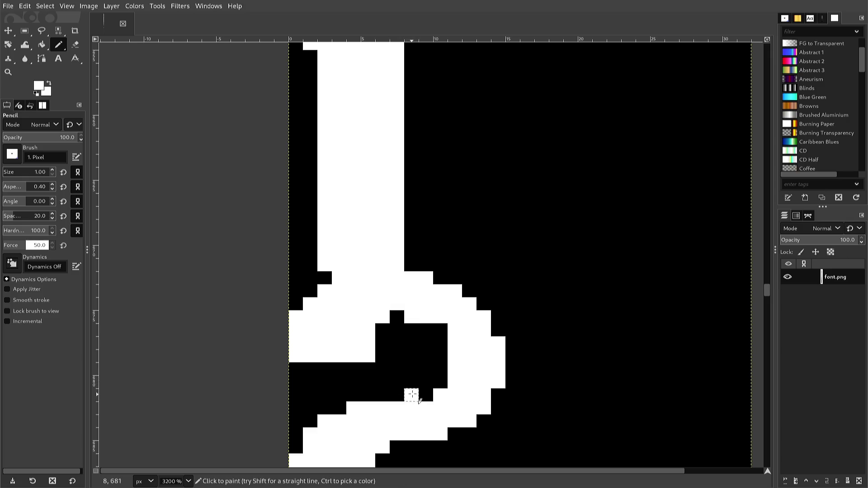
pyautogui.click(426, 383)
pyautogui.keyDown('shift'); pyautogui.click(426, 330); pyautogui.keyUp('shift')
pyautogui.moveTo(440, 331)
pyautogui.mouseDown()
pyautogui.moveTo(428, 357)
pyautogui.moveTo(437, 380)
pyautogui.mouseUp()
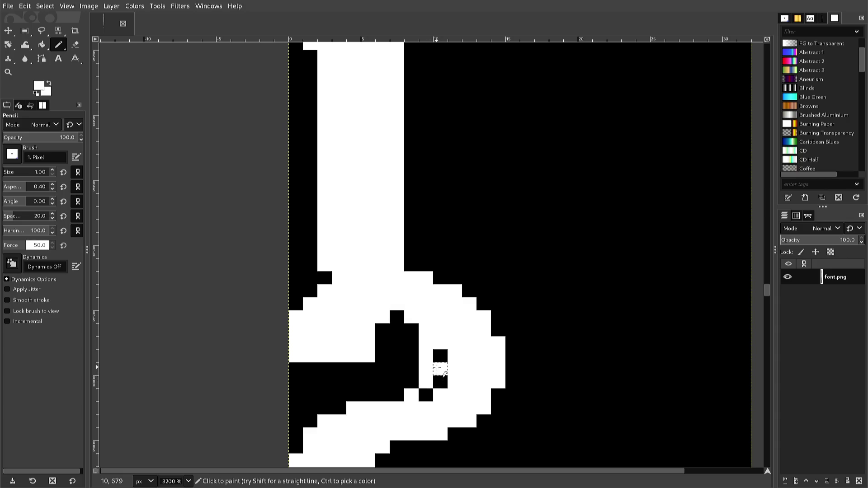
pyautogui.click(440, 356)
pyautogui.click(425, 394)
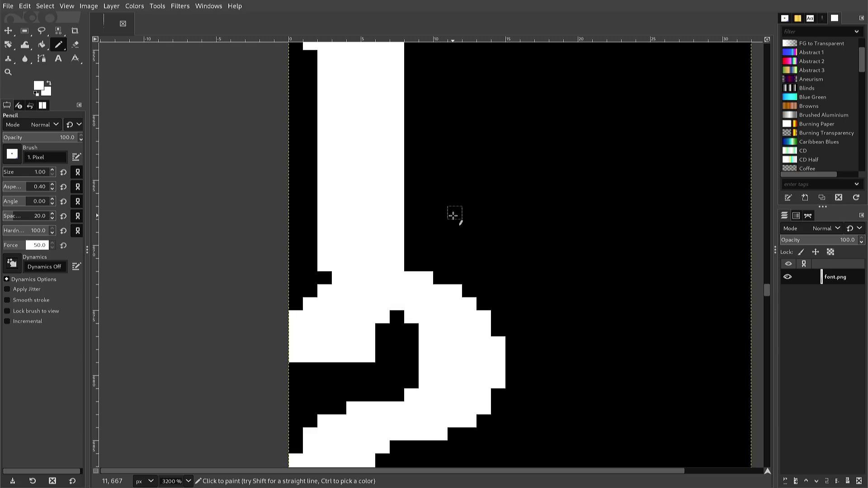
# Whiten four stepped edge pixels along the 2's upper-right curve to round it.
pyautogui.scroll(-3, 454, 215)
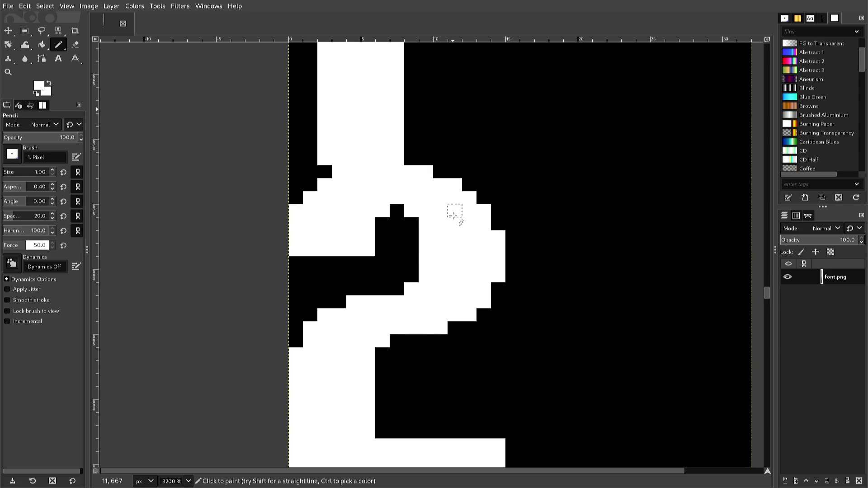
pyautogui.scroll(-3, 448, 209)
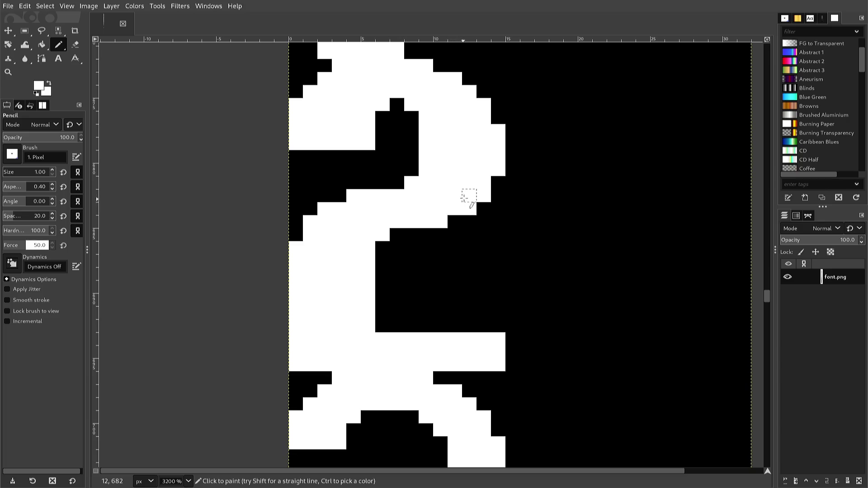
pyautogui.scroll(3, 477, 173)
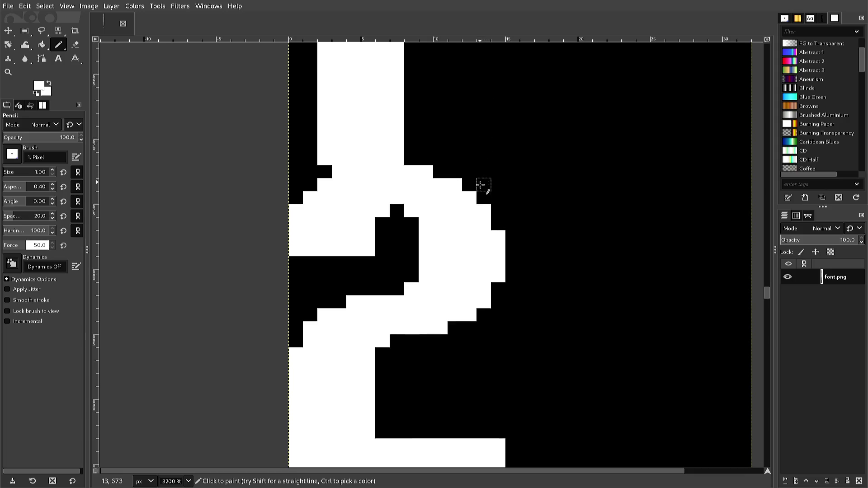
pyautogui.click(497, 224)
pyautogui.click(487, 210)
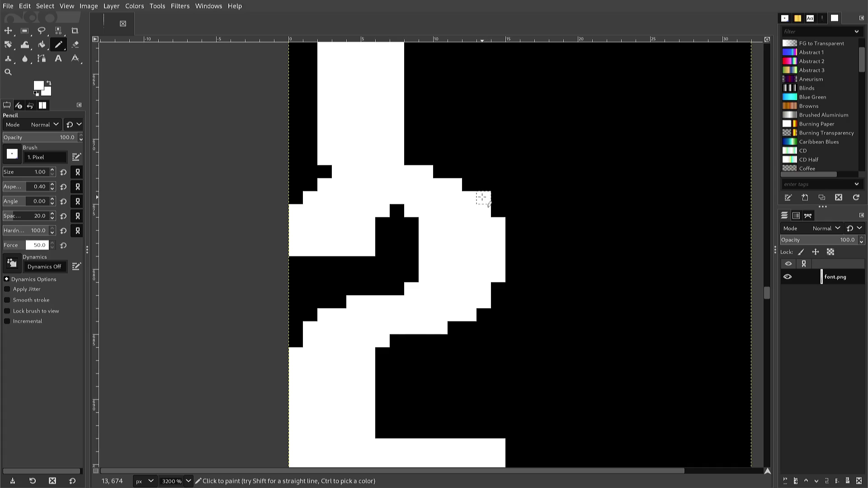
pyautogui.click(477, 192)
pyautogui.click(439, 177)
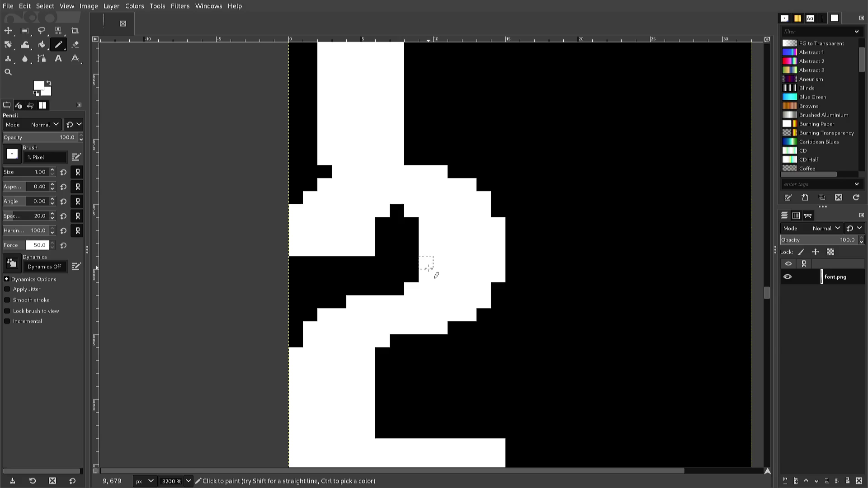
# Whiten pixels 5,699, 6,699, 5,700, 4,700 and 4,701 at the 3's top.
pyautogui.scroll(-2, 429, 270)
pyautogui.scroll(-3, 429, 270)
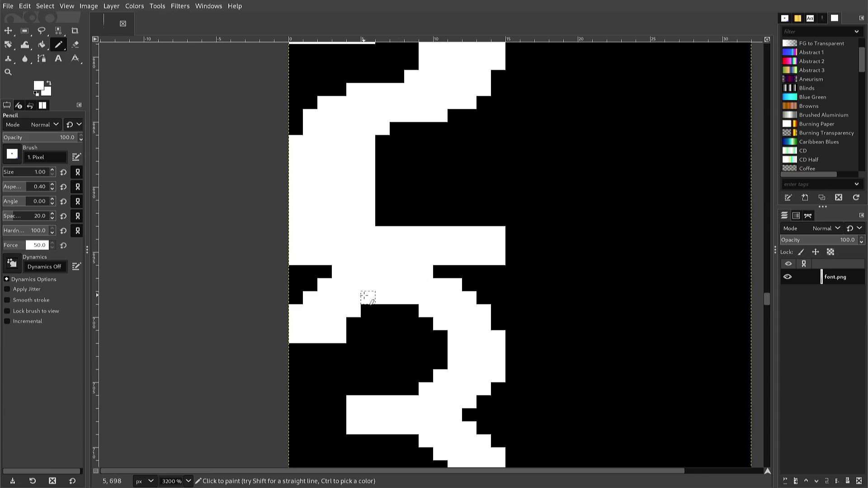
pyautogui.click(367, 312)
pyautogui.click(380, 312)
pyautogui.click(365, 324)
pyautogui.click(354, 337)
pyautogui.click(354, 323)
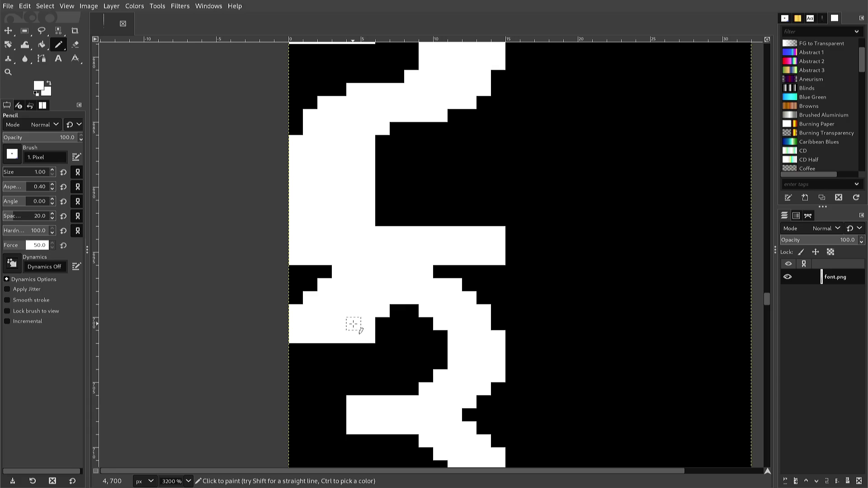
# Whiten pixels in the 3's inner top notch, reverting one back to black.
pyautogui.scroll(-2, 354, 324)
pyautogui.scroll(2, 354, 324)
pyautogui.scroll(-2, 354, 322)
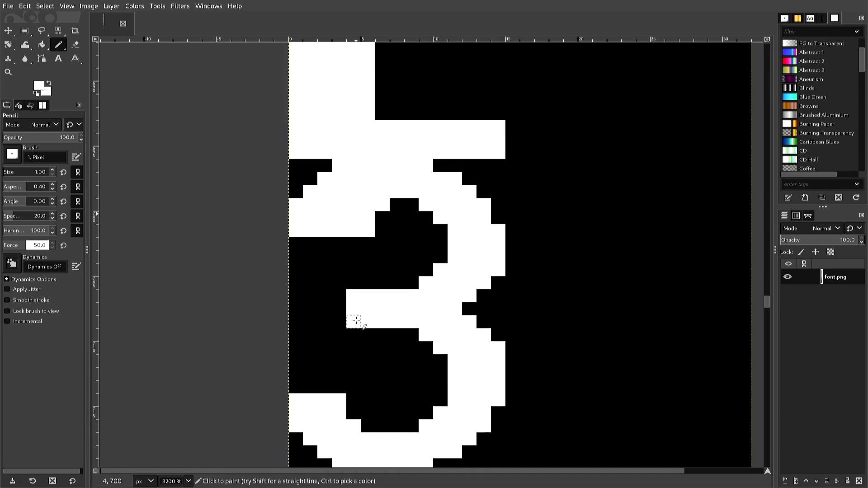
pyautogui.scroll(2, 368, 286)
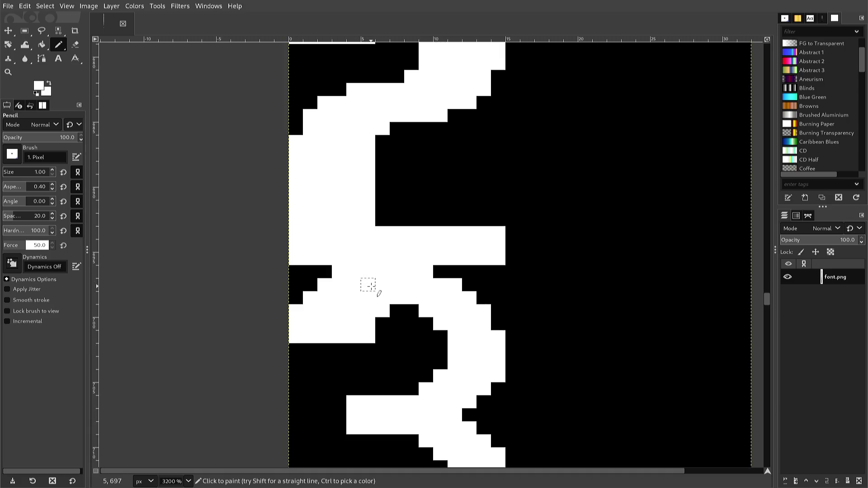
pyautogui.scroll(-2, 369, 286)
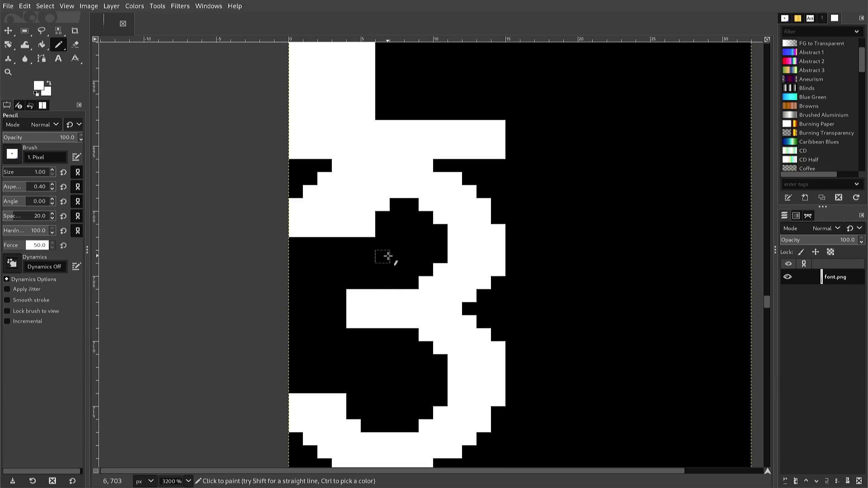
pyautogui.click(412, 205)
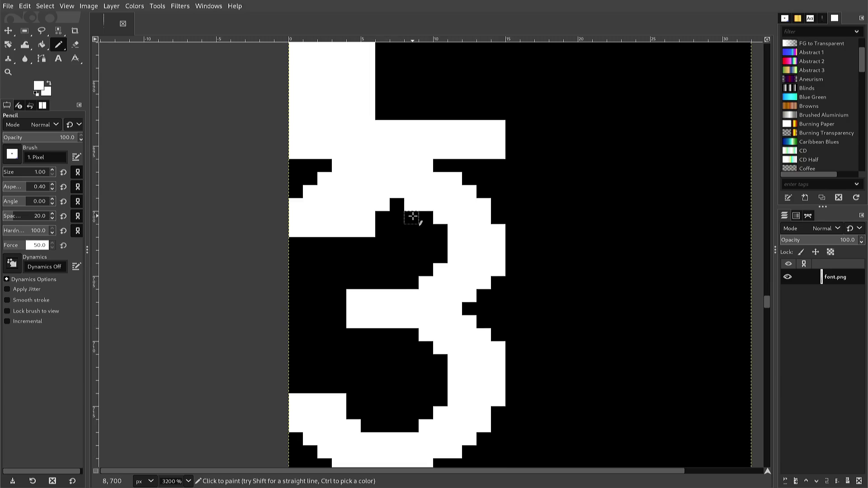
pyautogui.click(415, 217)
pyautogui.click(409, 218)
# Whiten the bowl's inner edge, repaint part of it black, and whiten a pixel near the middle arm.
pyautogui.keyDown('ctrl'); pyautogui.click(415, 208); pyautogui.keyUp('ctrl')
pyautogui.click(426, 218)
pyautogui.click(424, 231)
pyautogui.moveTo(425, 231)
pyautogui.mouseDown()
pyautogui.moveTo(411, 283)
pyautogui.moveTo(437, 234)
pyautogui.mouseUp()
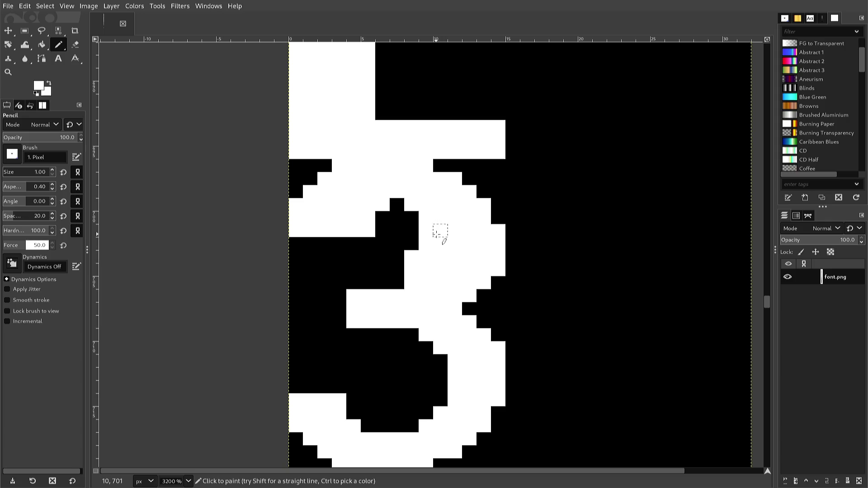
pyautogui.press('x')
pyautogui.moveTo(409, 244); pyautogui.dragTo(402, 269)
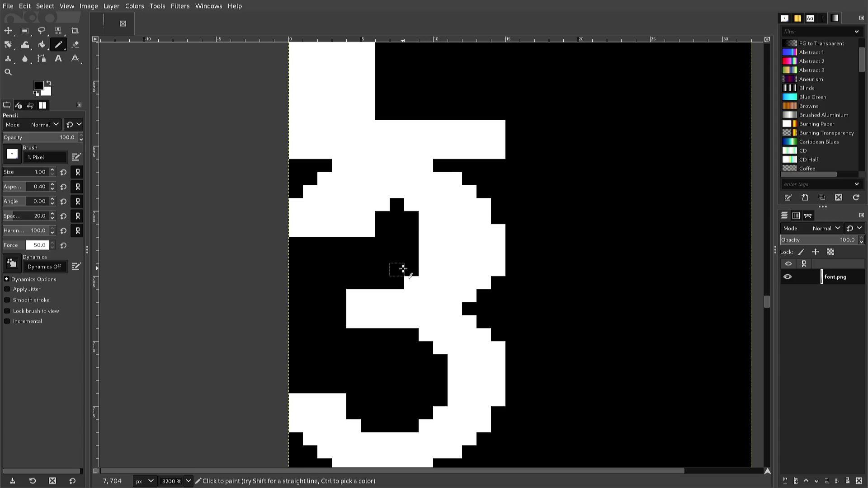
pyautogui.keyDown('ctrl'); pyautogui.click(402, 299); pyautogui.keyUp('ctrl')
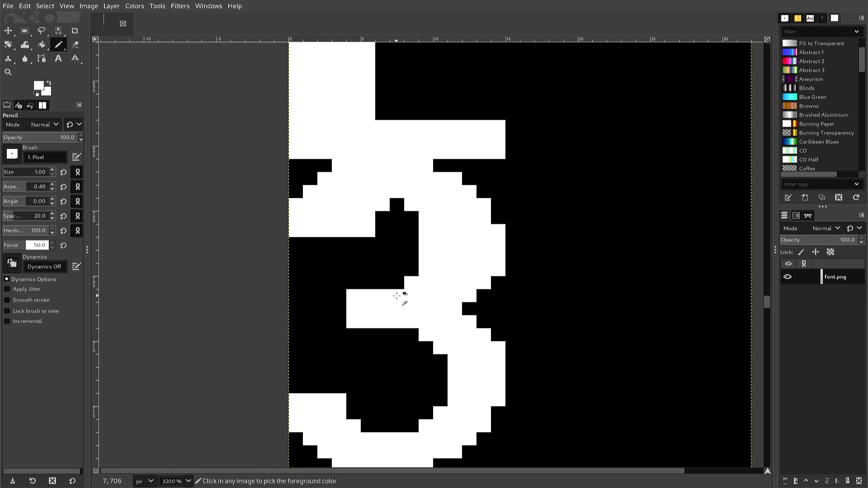
pyautogui.click(408, 331)
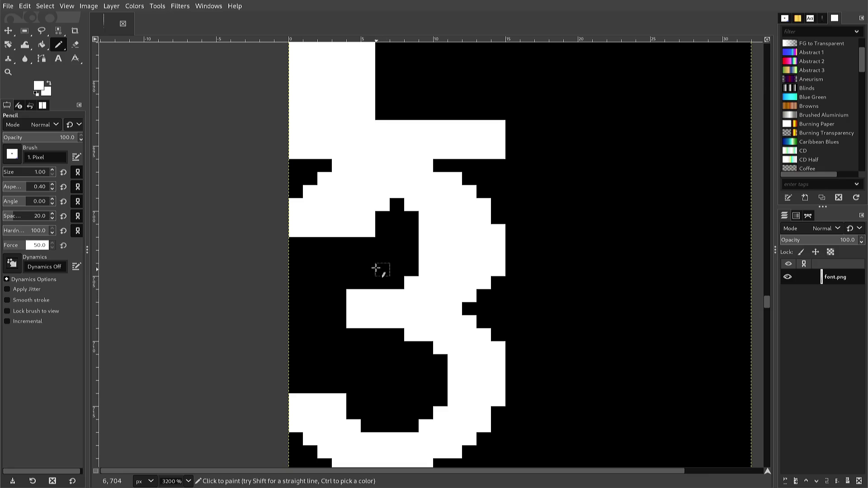
# Whiten row 702 under the top arm from pixel 4 to the image's left edge.
pyautogui.click(354, 242)
pyautogui.click(339, 244)
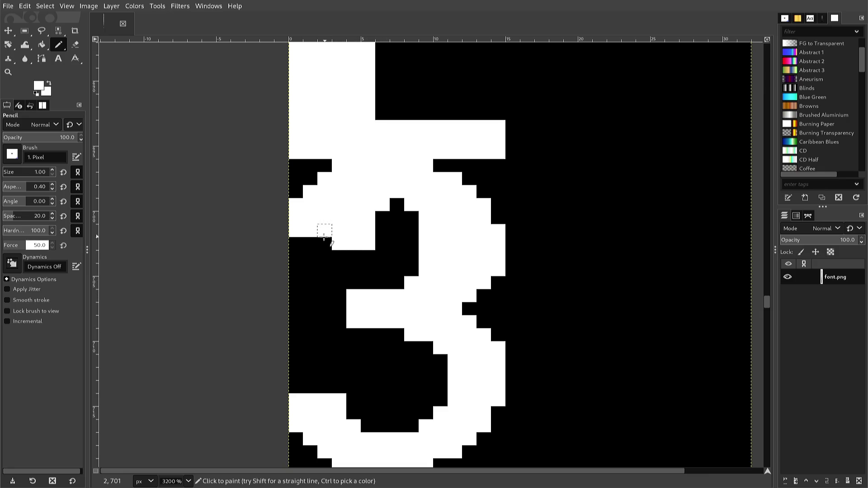
pyautogui.click(324, 243)
pyautogui.moveTo(317, 244); pyautogui.dragTo(302, 242)
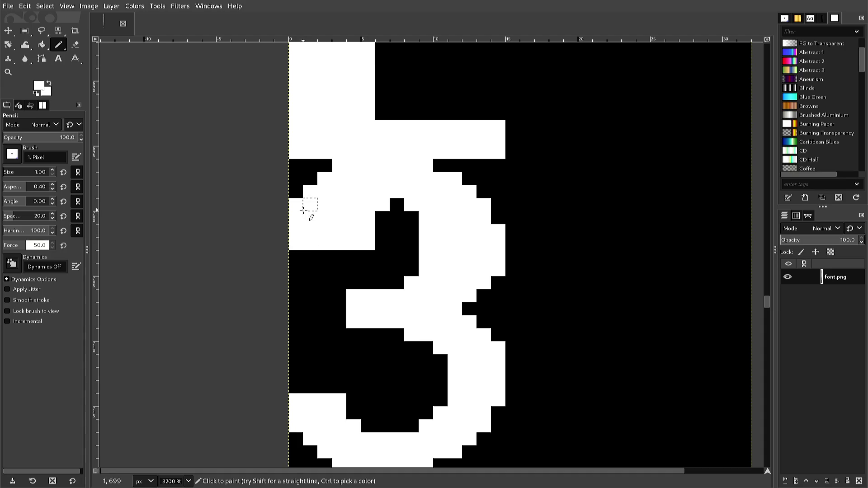
# Blacken pixels at the 3's upper-left corner, undoing trial black pixels in the top arm.
pyautogui.keyDown('ctrl'); pyautogui.click(298, 191); pyautogui.keyUp('ctrl')
pyautogui.click(296, 205)
pyautogui.click(310, 191)
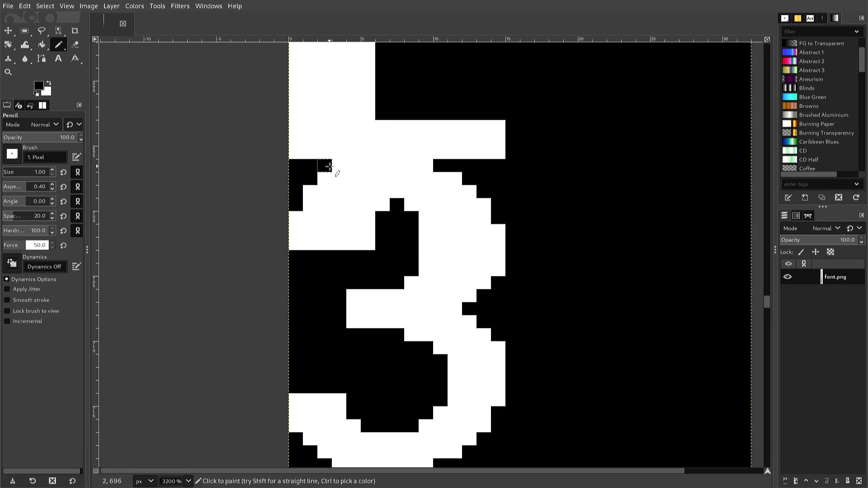
pyautogui.click(333, 166)
pyautogui.click(310, 231)
pyautogui.click(338, 232)
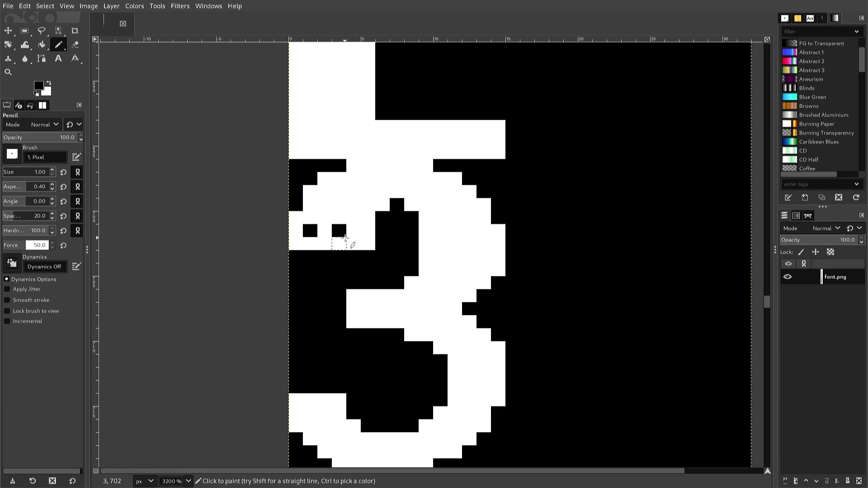
pyautogui.press('ctrl')
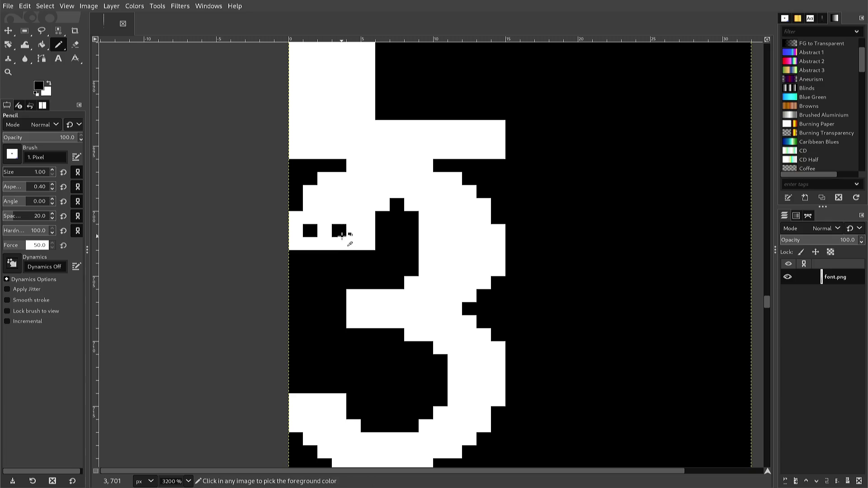
pyautogui.hotkey('ctrl', 'z')
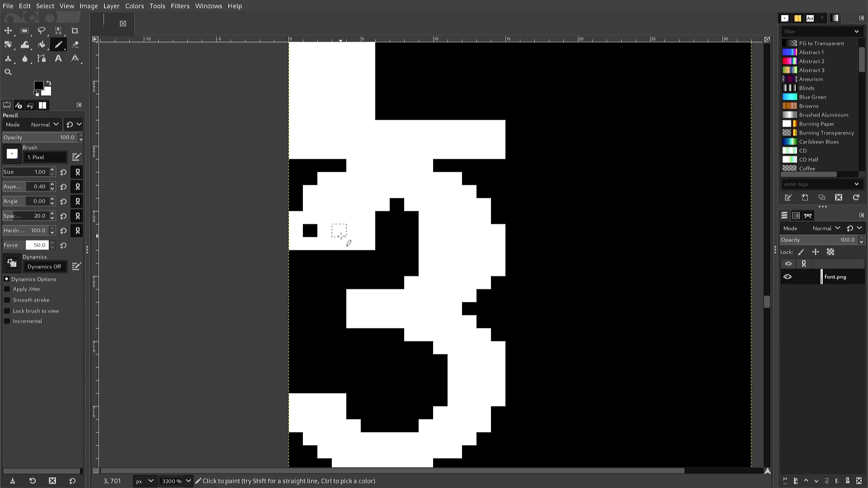
pyautogui.keyDown('ctrl'); pyautogui.click(340, 233); pyautogui.keyUp('ctrl')
pyautogui.click(311, 231)
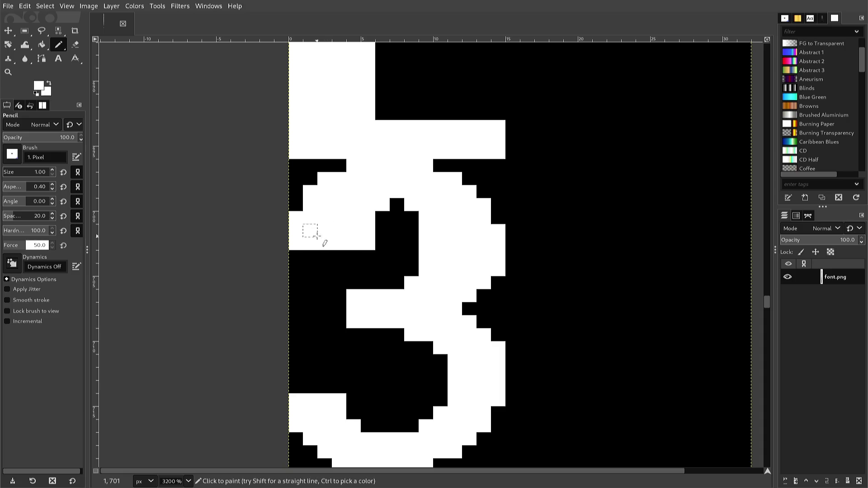
# Whiten pixels 14,700, 13,698, 12,697 and 10,696 along the 3's right curve.
pyautogui.press('ctrl')
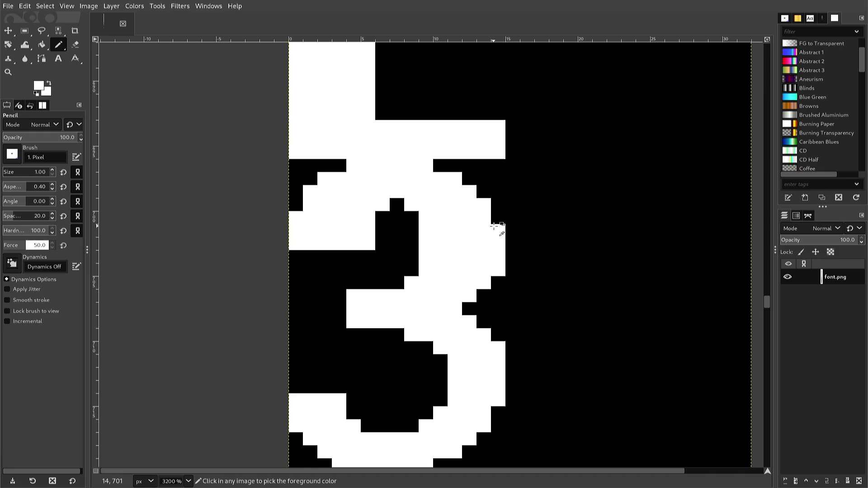
pyautogui.click(494, 221)
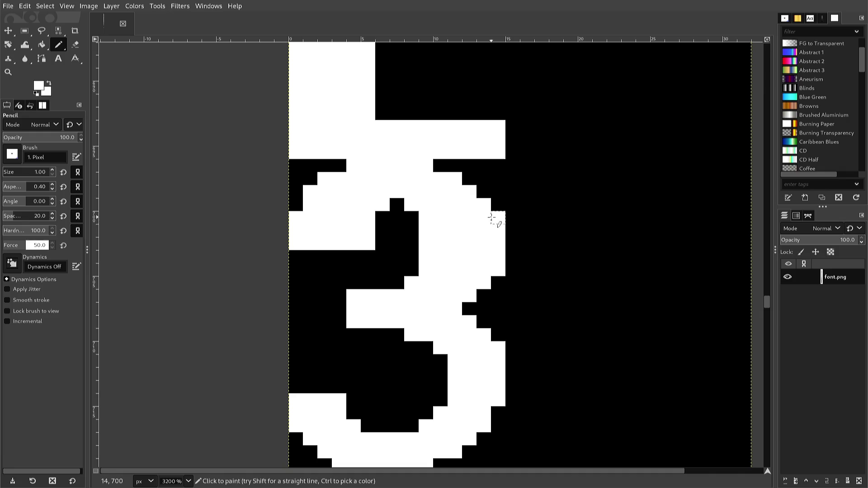
pyautogui.click(481, 193)
pyautogui.click(469, 179)
pyautogui.click(440, 165)
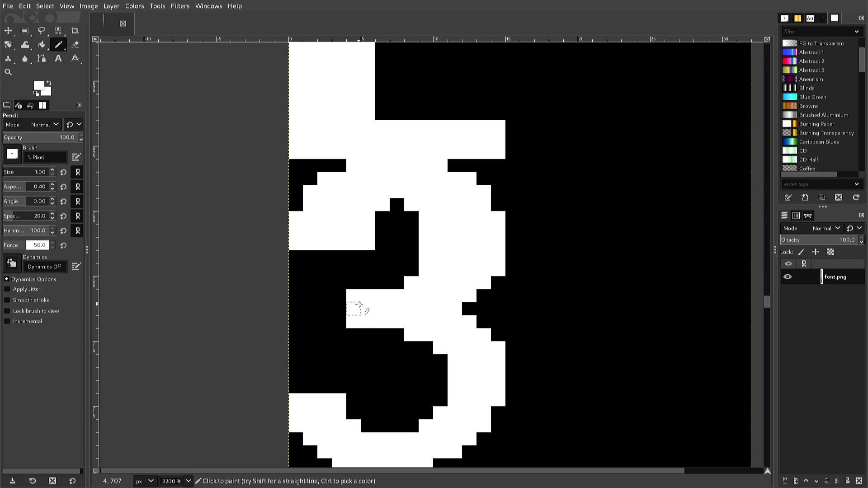
# Whiten pixel 9,710, column 9 down to row 715 and column 10's black bar, leaving 8,710 black.
pyautogui.click(411, 348)
pyautogui.click(424, 348)
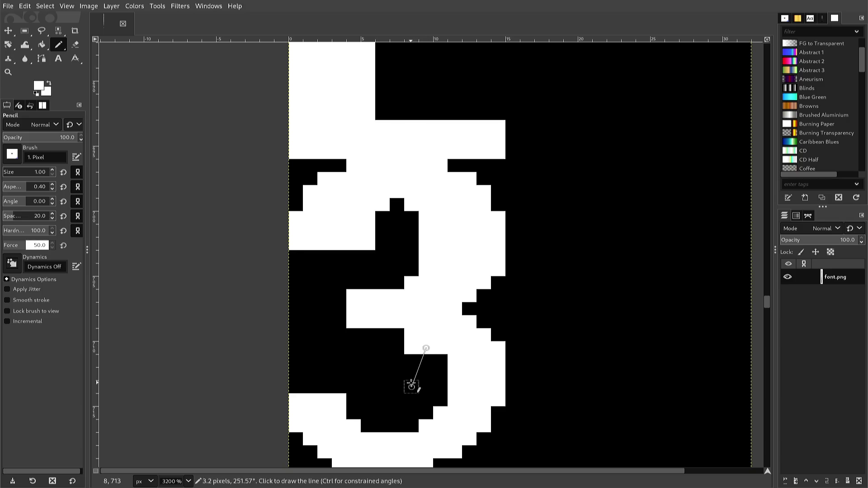
pyautogui.keyDown('shift'); pyautogui.click(426, 413); pyautogui.keyUp('shift')
pyautogui.click(411, 426)
pyautogui.moveTo(442, 412); pyautogui.dragTo(440, 361)
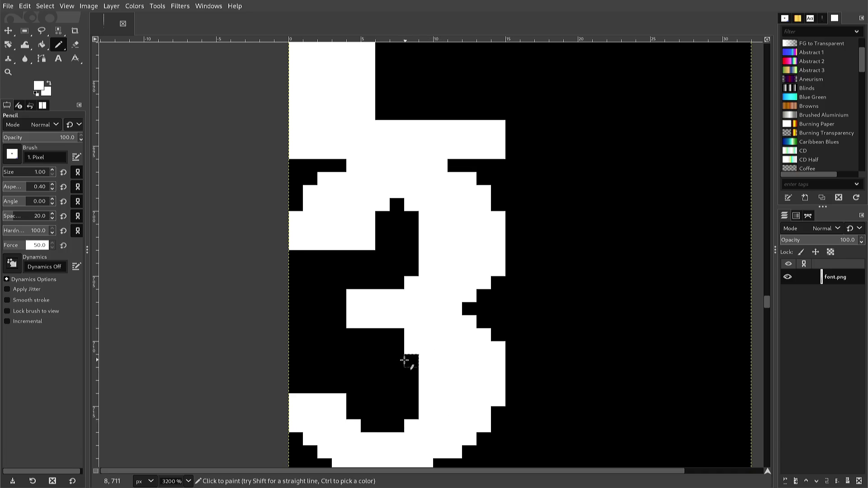
pyautogui.press('x')
pyautogui.click(406, 353)
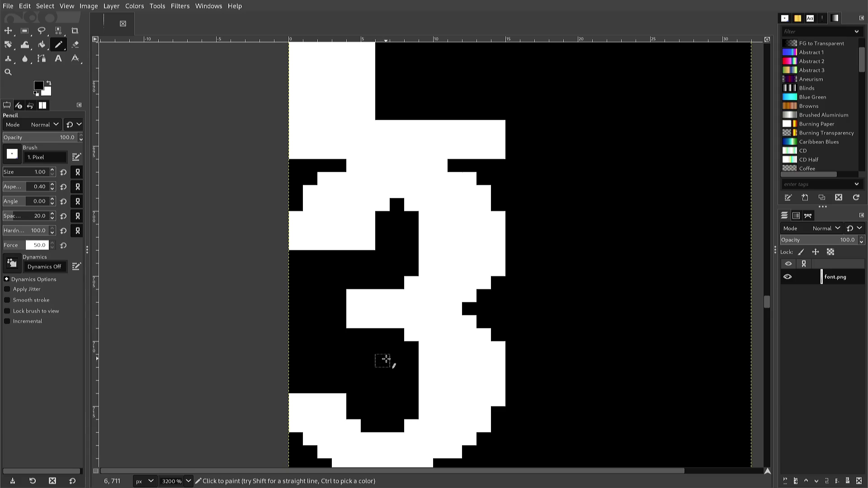
# Switch back to white and whiten the stray black pixels on the 3's middle-right edge.
pyautogui.rightClick(386, 360)
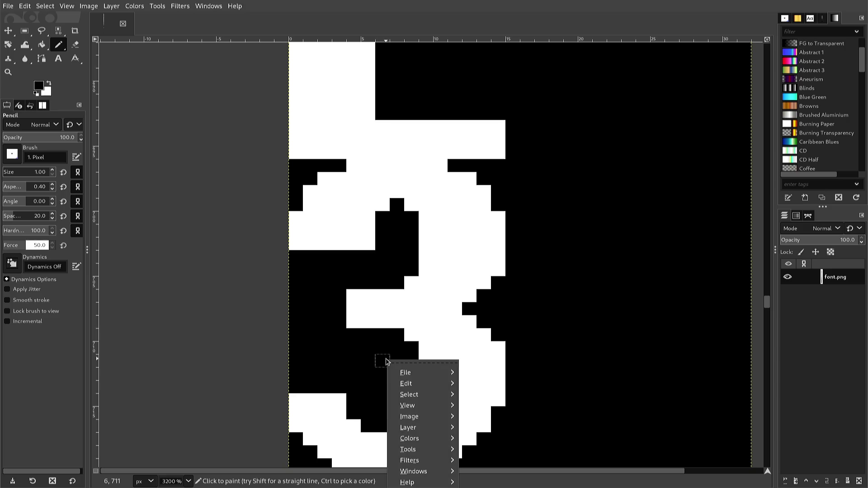
pyautogui.press('Escape')
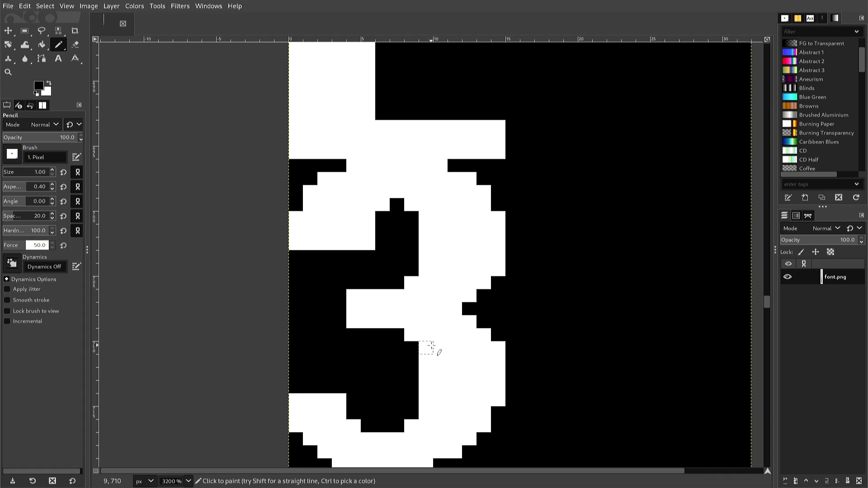
pyautogui.keyDown('ctrl'); pyautogui.click(436, 350); pyautogui.keyUp('ctrl')
pyautogui.click(467, 309)
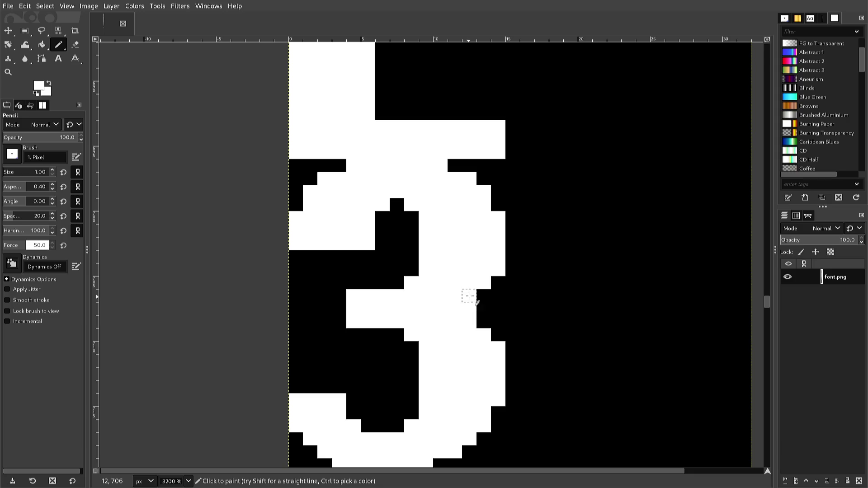
pyautogui.click(479, 293)
pyautogui.click(478, 318)
pyautogui.click(478, 318)
pyautogui.moveTo(357, 279); pyautogui.dragTo(397, 90)
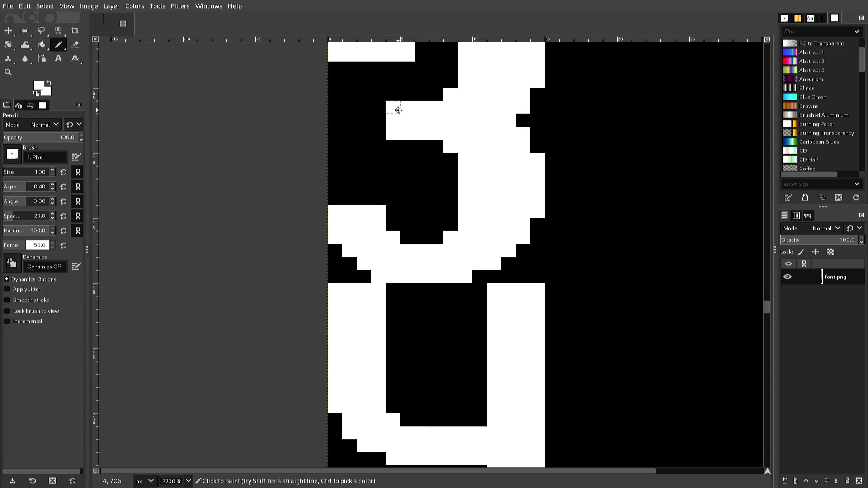
# Whiten the inner gap's left and right columns with straight lines, restoring one black bottom pixel.
pyautogui.moveTo(398, 111); pyautogui.dragTo(409, 75)
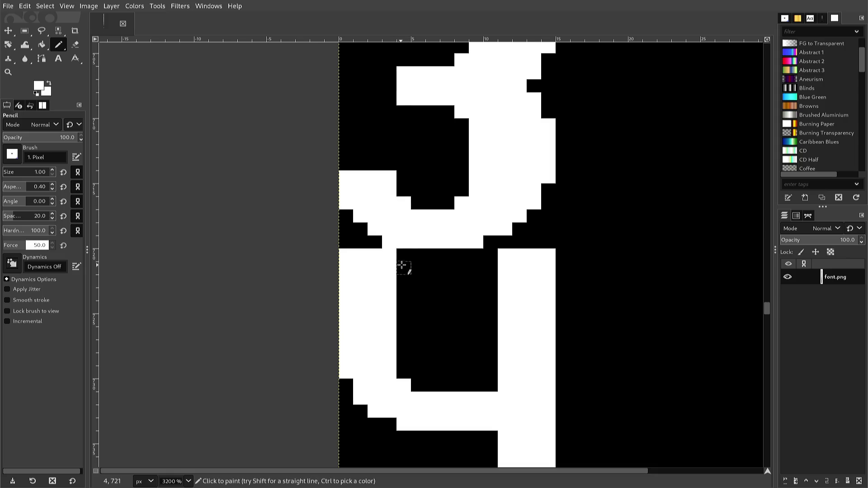
pyautogui.click(413, 254)
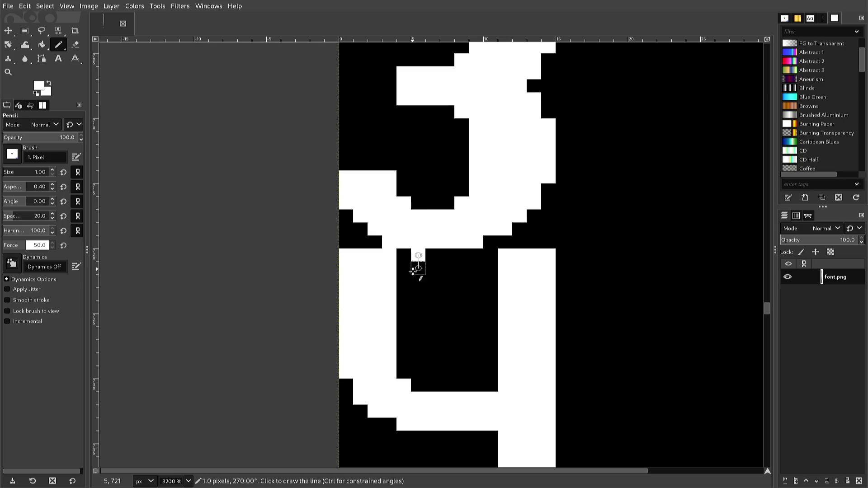
pyautogui.keyDown('shift'); pyautogui.click(418, 385); pyautogui.keyUp('shift')
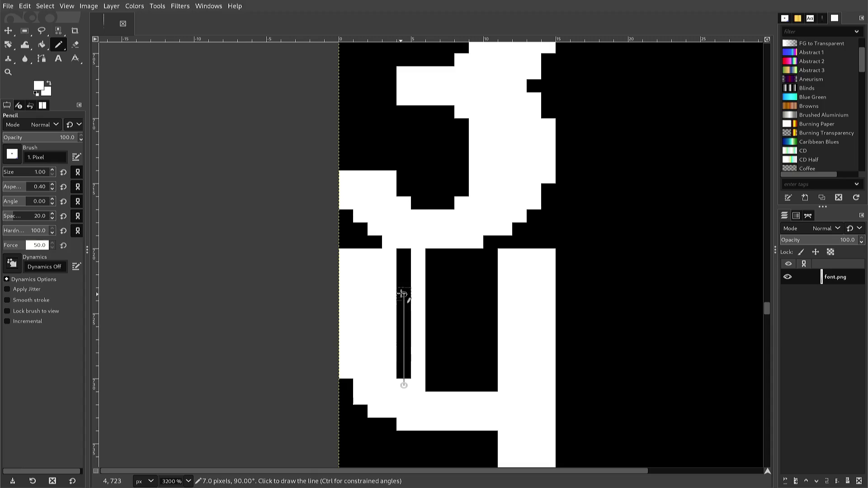
pyautogui.keyDown('shift'); pyautogui.click(402, 256); pyautogui.keyUp('shift')
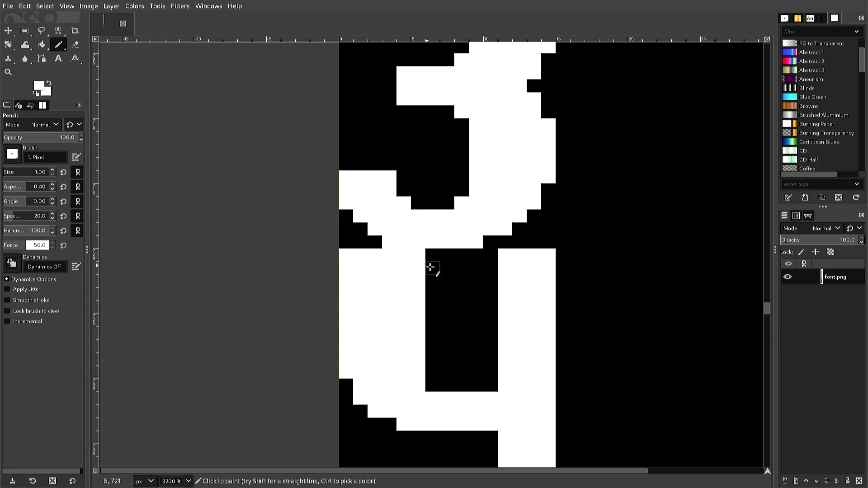
pyautogui.click(473, 256)
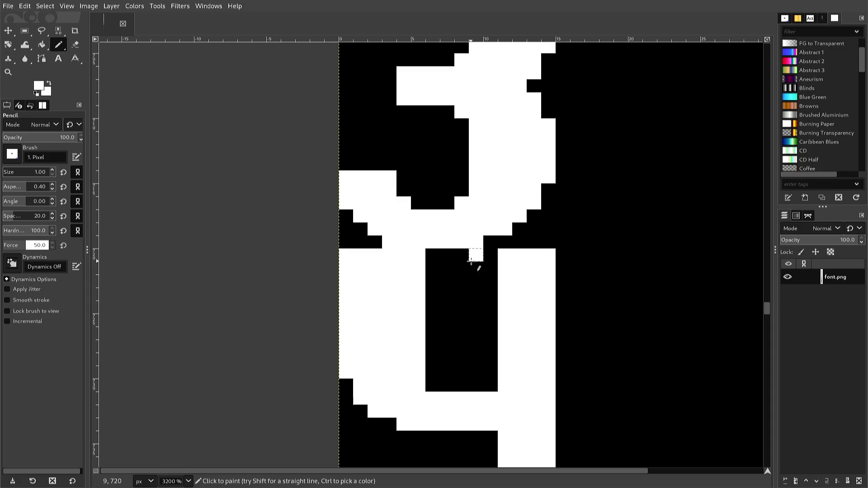
pyautogui.keyDown('shift'); pyautogui.click(472, 375); pyautogui.keyUp('shift')
pyautogui.keyDown('shift'); pyautogui.click(462, 385); pyautogui.keyUp('shift')
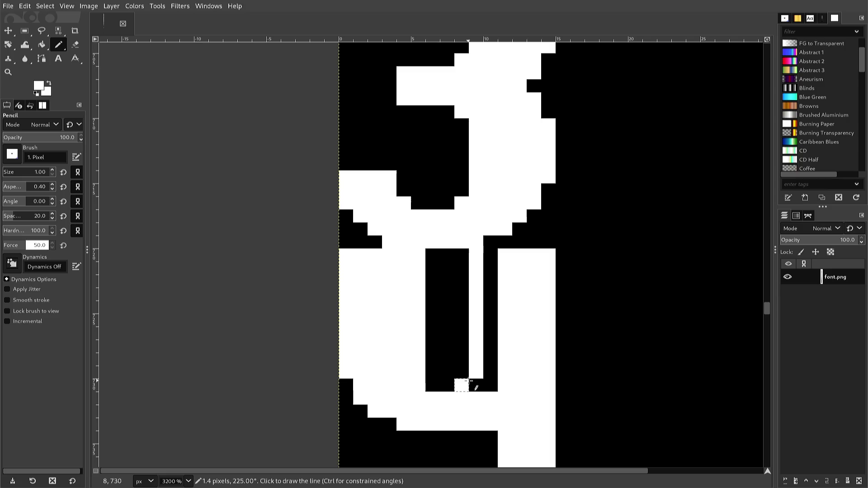
pyautogui.keyDown('shift'); pyautogui.click(490, 385); pyautogui.keyUp('shift')
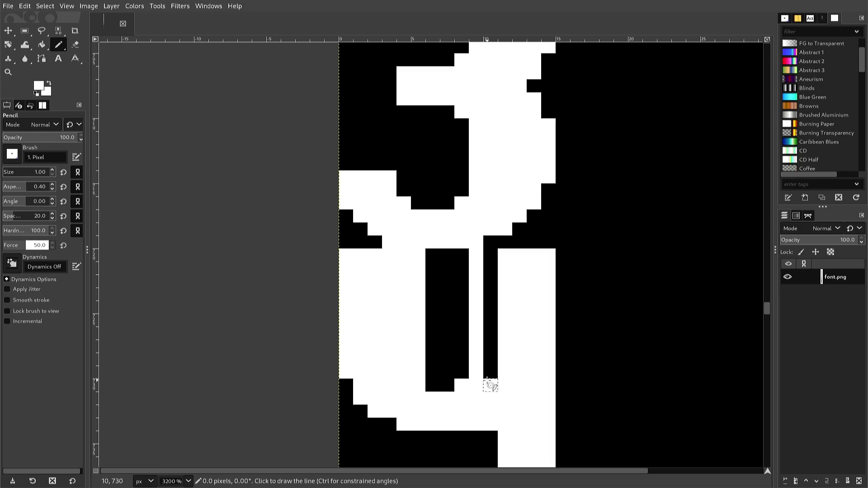
pyautogui.keyDown('shift'); pyautogui.click(491, 255); pyautogui.keyUp('shift')
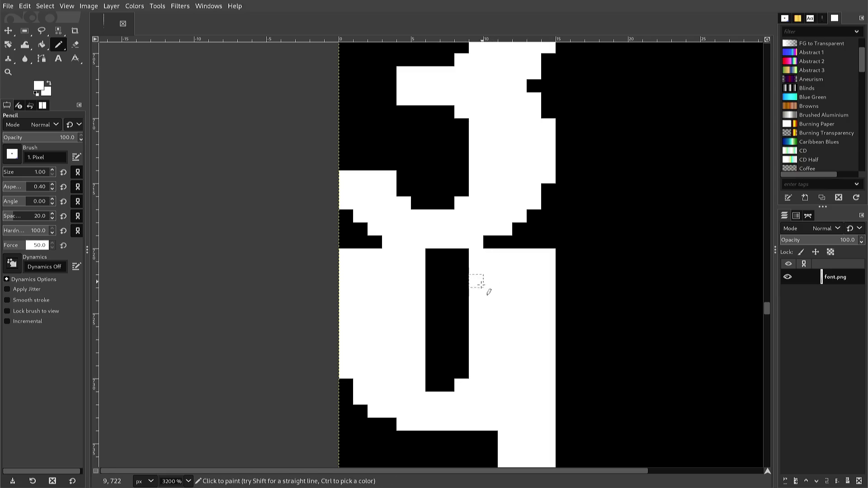
pyautogui.keyDown('ctrl'); pyautogui.click(459, 357); pyautogui.keyUp('ctrl')
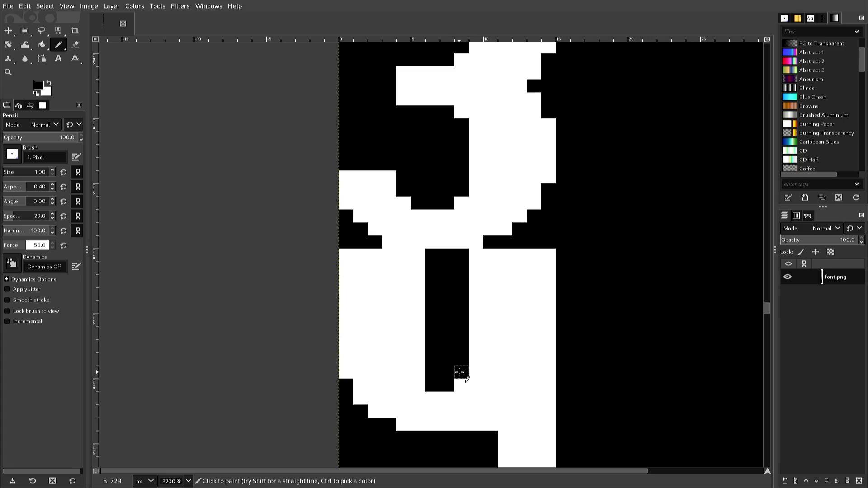
pyautogui.click(462, 382)
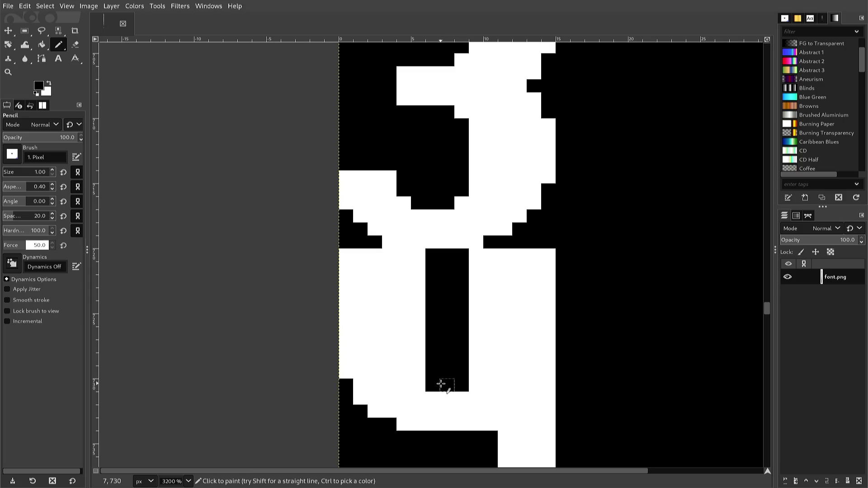
# Whiten the lower-left corner pixels at the image edge and repaint pixel 0,733 black.
pyautogui.keyDown('ctrl'); pyautogui.click(391, 401); pyautogui.keyUp('ctrl')
pyautogui.click(388, 424)
pyautogui.click(371, 424)
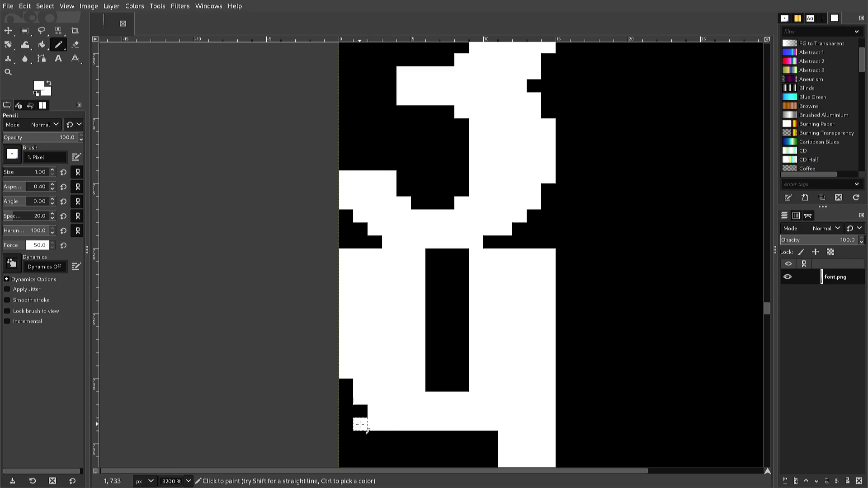
pyautogui.click(352, 416)
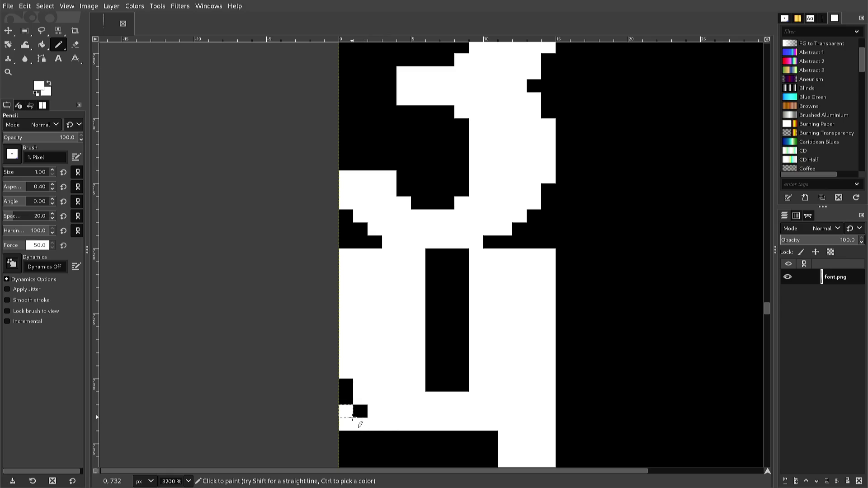
pyautogui.click(354, 414)
pyautogui.click(347, 392)
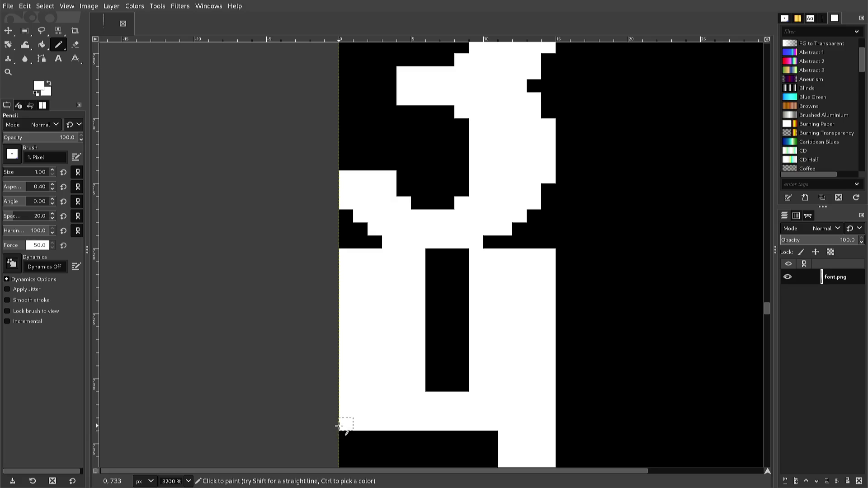
pyautogui.keyDown('ctrl'); pyautogui.click(340, 434); pyautogui.keyUp('ctrl')
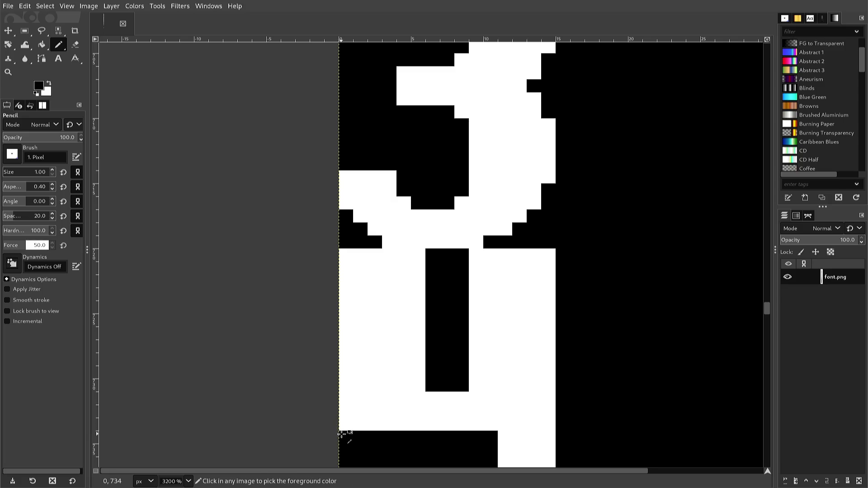
pyautogui.click(342, 425)
pyautogui.keyDown('ctrl'); pyautogui.click(364, 424); pyautogui.keyUp('ctrl')
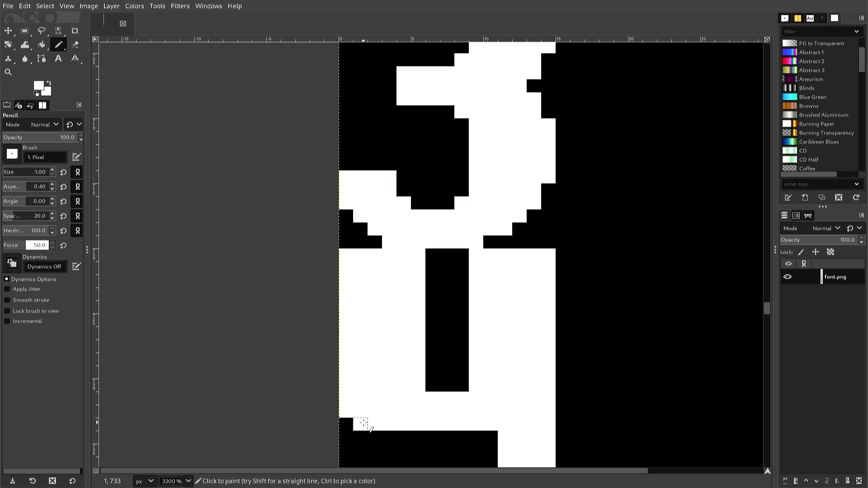
pyautogui.scroll(-5, 353, 400)
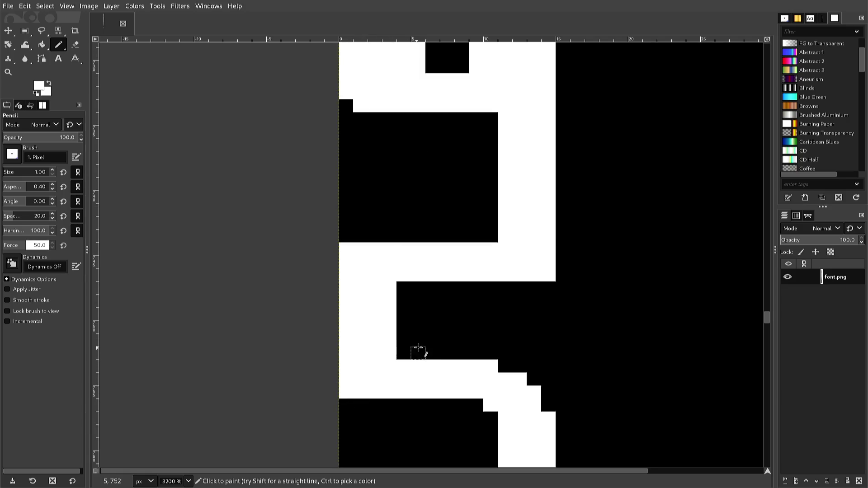
# Paint two white columns along the right side of the upper black gap.
pyautogui.click(476, 236)
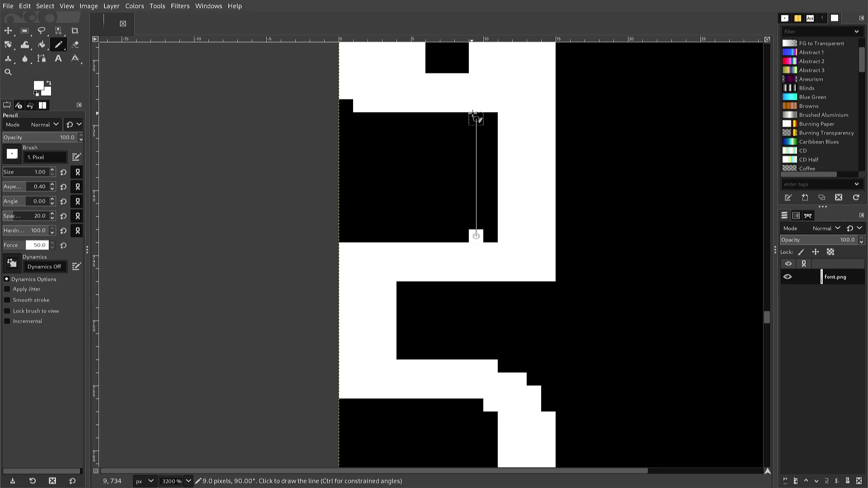
pyautogui.keyDown('shift'); pyautogui.click(476, 113); pyautogui.keyUp('shift')
pyautogui.keyDown('shift'); pyautogui.click(491, 106); pyautogui.keyUp('shift')
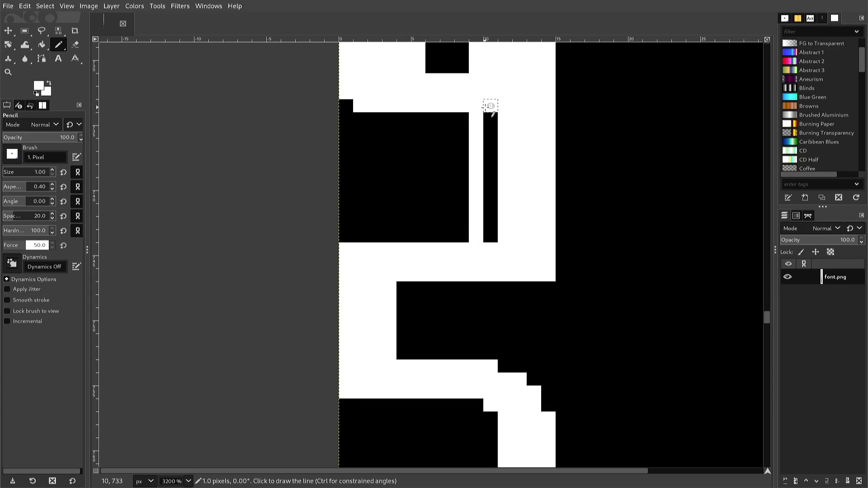
pyautogui.keyDown('shift'); pyautogui.click(490, 223); pyautogui.keyUp('shift')
pyautogui.keyDown('shift'); pyautogui.click(490, 235); pyautogui.keyUp('shift')
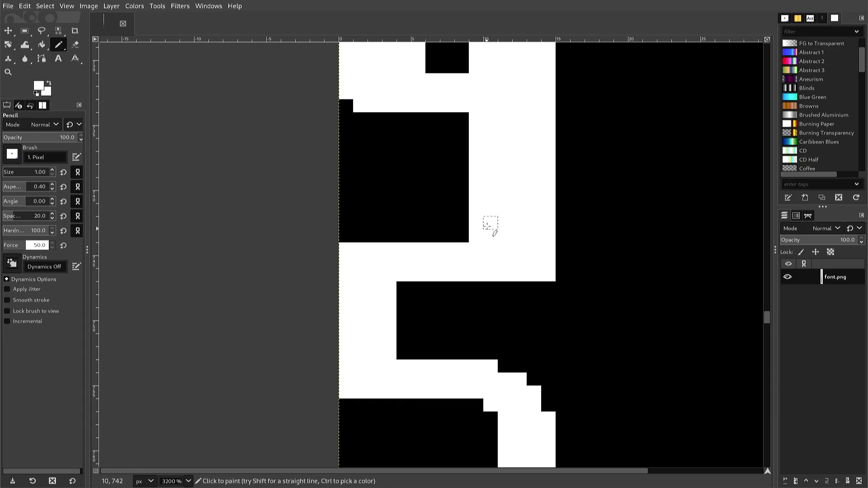
# Whiten the two leftmost columns of the lower black shape.
pyautogui.moveTo(404, 286); pyautogui.dragTo(400, 351)
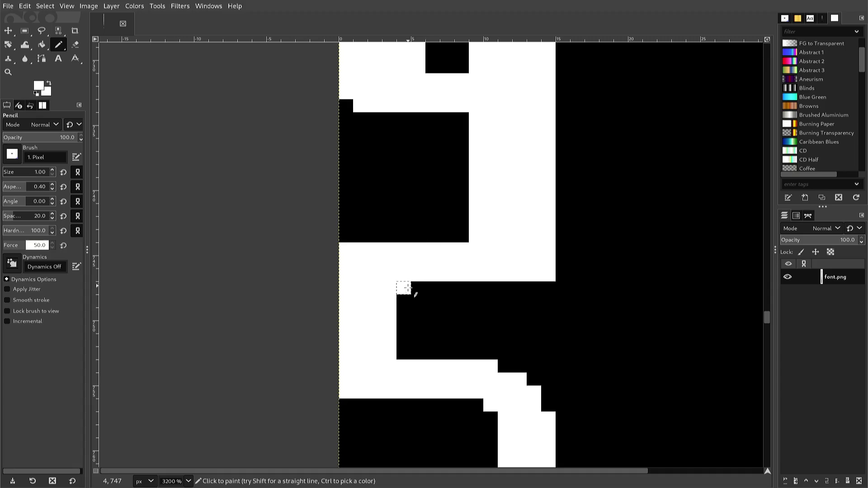
pyautogui.click(412, 355)
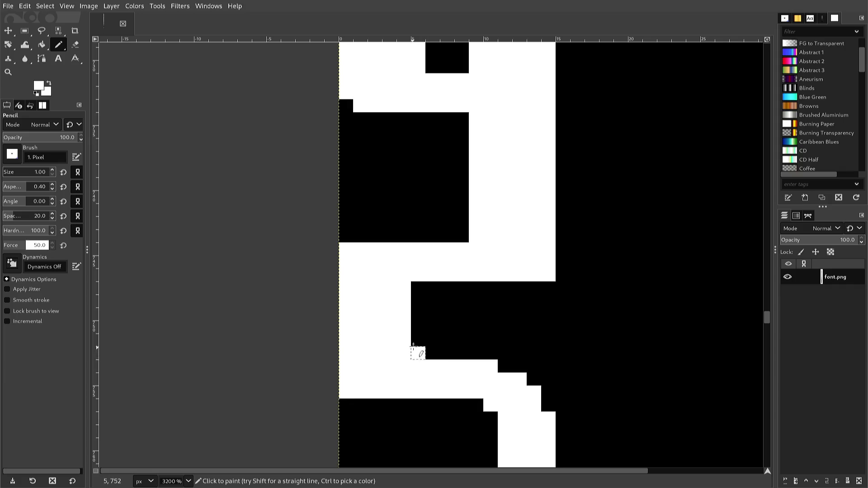
pyautogui.moveTo(413, 353); pyautogui.dragTo(407, 275)
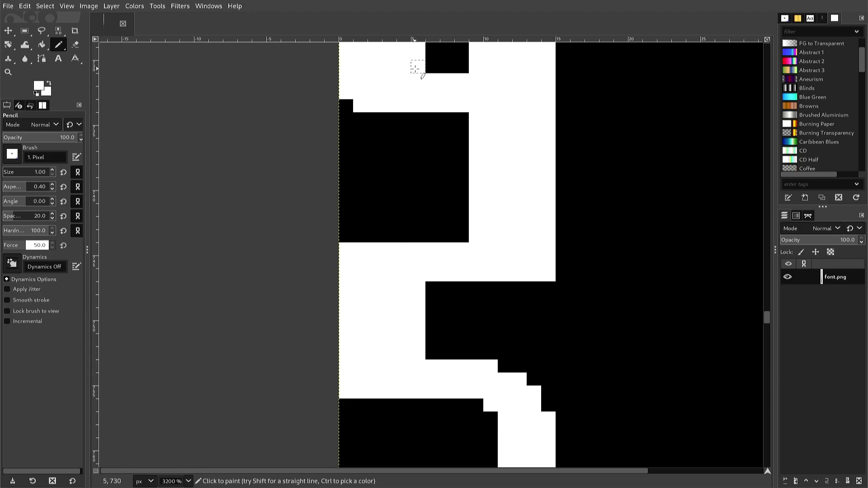
# Whiten two stray pixels on the block's edge, then repaint them black.
pyautogui.scroll(-3, 417, 67)
pyautogui.scroll(-2, 417, 87)
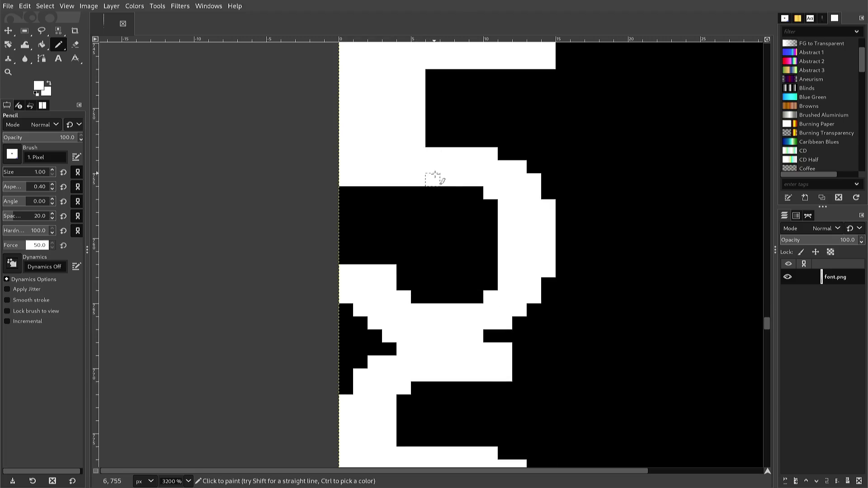
pyautogui.moveTo(461, 193)
pyautogui.mouseDown()
pyautogui.moveTo(476, 193)
pyautogui.moveTo(462, 219)
pyautogui.moveTo(467, 288)
pyautogui.moveTo(484, 283)
pyautogui.moveTo(492, 206)
pyautogui.mouseUp()
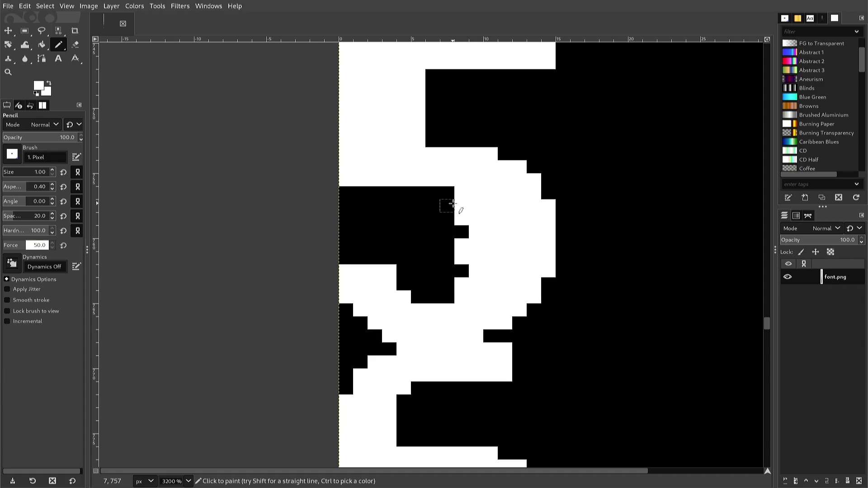
pyautogui.press('d')
pyautogui.moveTo(457, 203); pyautogui.dragTo(456, 282)
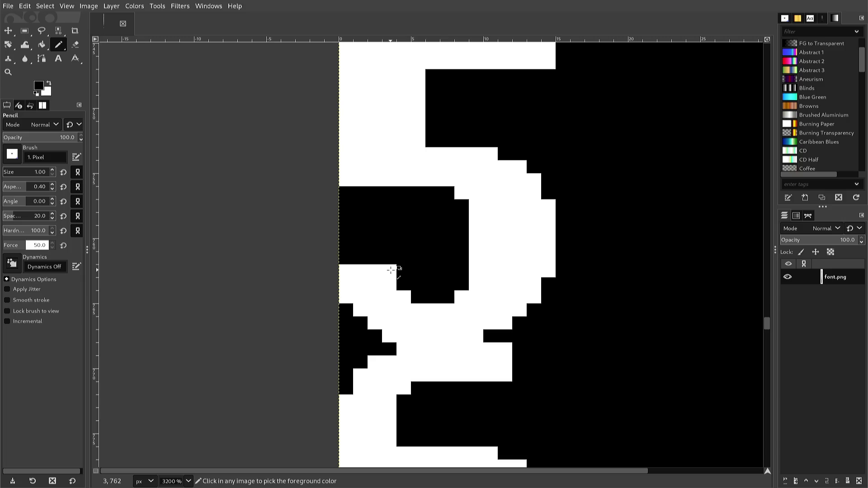
# Pick white and whiten several jagged black pixels along the curve, then undo them.
pyautogui.keyDown('ctrl'); pyautogui.click(391, 271); pyautogui.keyUp('ctrl')
pyautogui.click(397, 270)
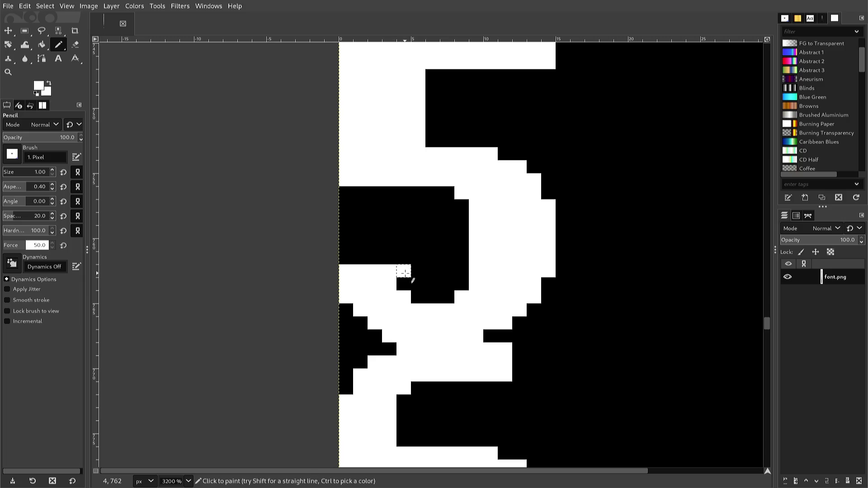
pyautogui.click(412, 274)
pyautogui.click(410, 284)
pyautogui.click(419, 297)
pyautogui.click(426, 299)
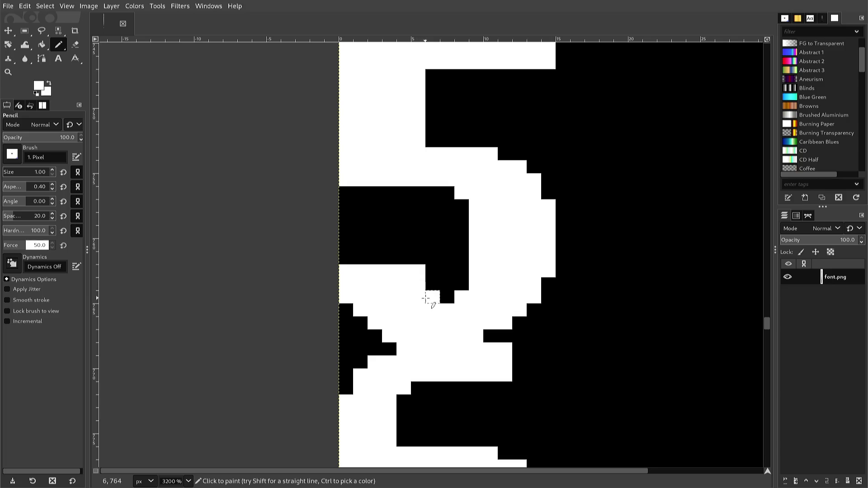
pyautogui.hotkey('ctrl', 'z')
pyautogui.hotkey('ctrl', 'z')
pyautogui.hotkey('ctrl', 'z')
# Whiten two black pixels on the curve's inner edge instead.
pyautogui.rightClick(421, 291)
pyautogui.press('Escape')
pyautogui.click(420, 287)
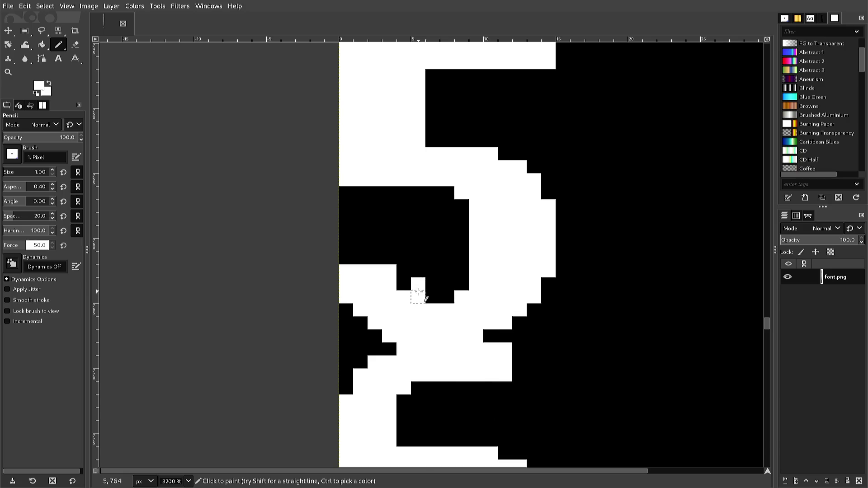
pyautogui.click(427, 294)
pyautogui.moveTo(420, 293); pyautogui.dragTo(420, 285)
pyautogui.scroll(2, 420, 286)
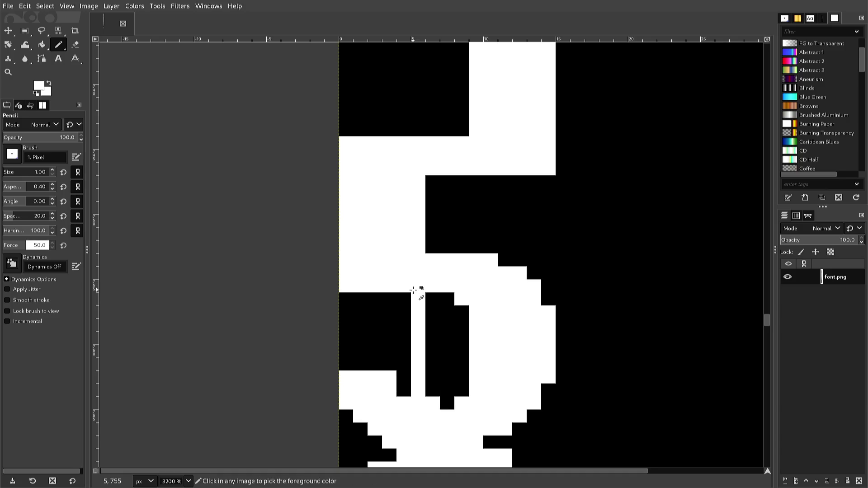
# Zoom in on the digit and fill the thin white slit with a black pencil line.
pyautogui.press('z')
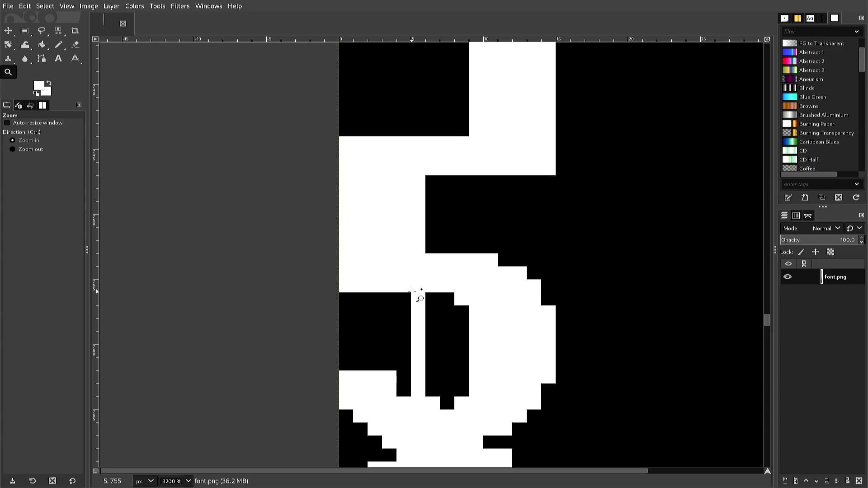
pyautogui.click(411, 292)
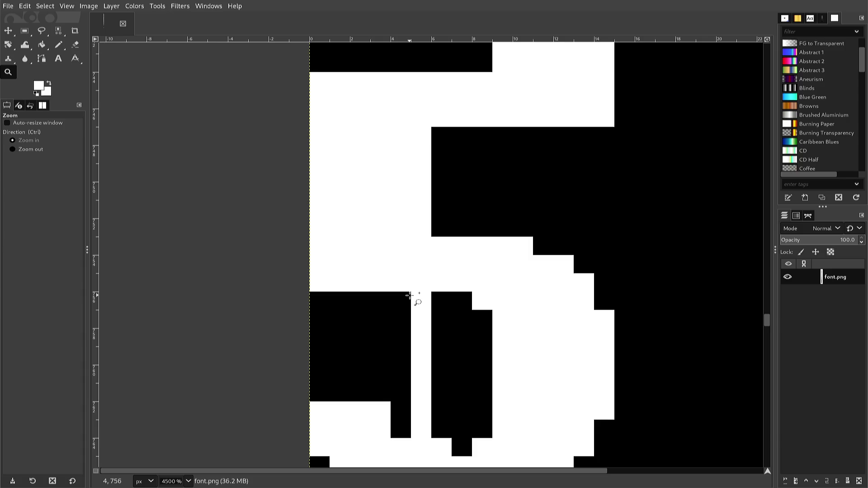
pyautogui.press('n')
pyautogui.keyDown('ctrl'); pyautogui.click(410, 299); pyautogui.keyUp('ctrl')
pyautogui.click(415, 301)
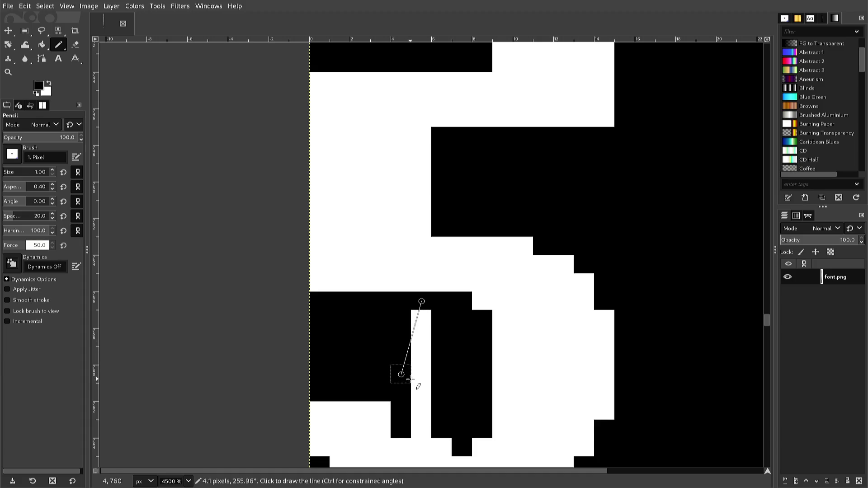
pyautogui.keyDown('shift'); pyautogui.click(421, 392); pyautogui.keyUp('shift')
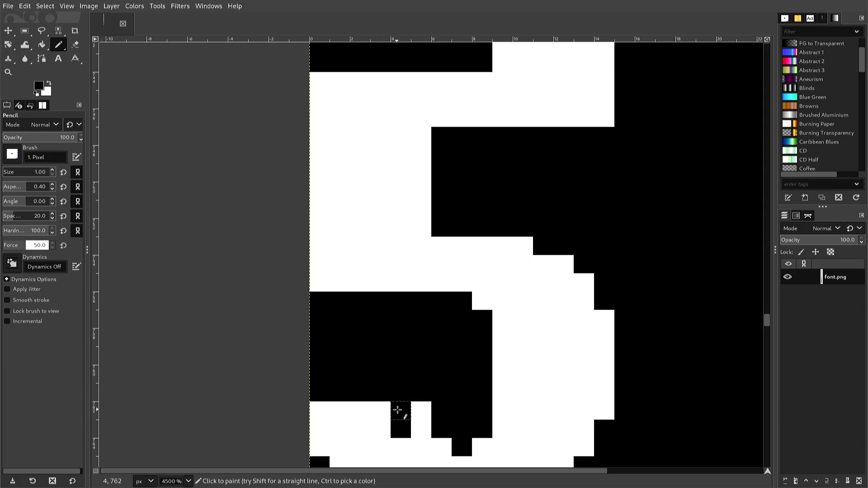
# Switch to white and whiten two black pixels below the slit.
pyautogui.press('x')
pyautogui.click(406, 411)
pyautogui.click(401, 428)
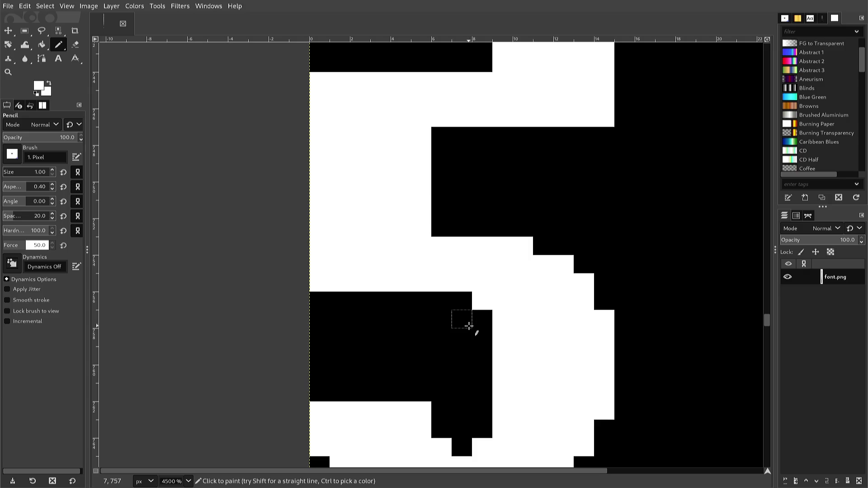
# On the next glyph, whiten a pixel on the block's top edge and a short vertical run.
pyautogui.scroll(-1, 473, 321)
pyautogui.scroll(-1, 468, 325)
pyautogui.scroll(-2, 466, 327)
pyautogui.scroll(-2, 466, 327)
pyautogui.scroll(2, 465, 327)
pyautogui.scroll(-2, 464, 330)
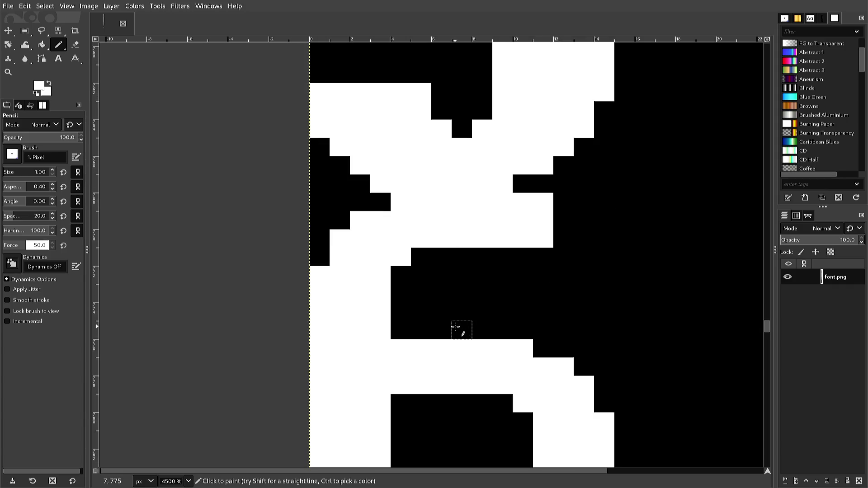
pyautogui.click(443, 264)
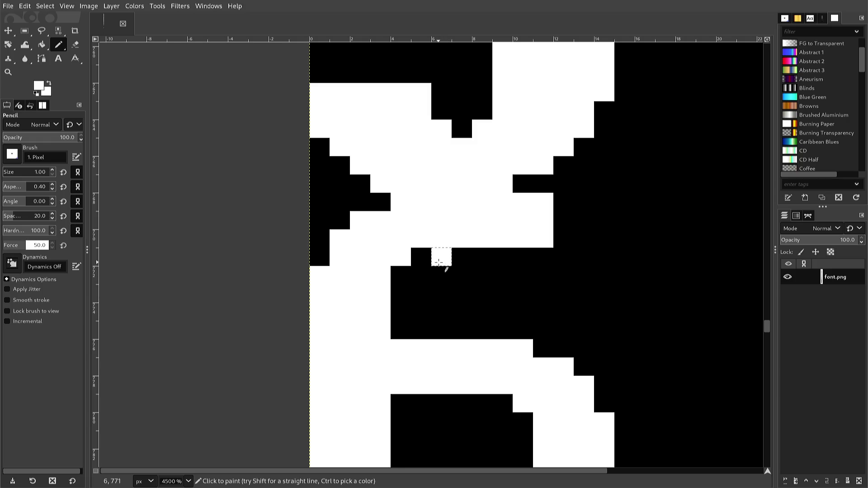
pyautogui.moveTo(421, 257)
pyautogui.mouseDown()
pyautogui.moveTo(423, 298)
pyautogui.moveTo(403, 309)
pyautogui.moveTo(403, 276)
pyautogui.mouseUp()
# Paint a one-pixel white column down the counter and whiten two pixels below it.
pyautogui.scroll(-3, 408, 295)
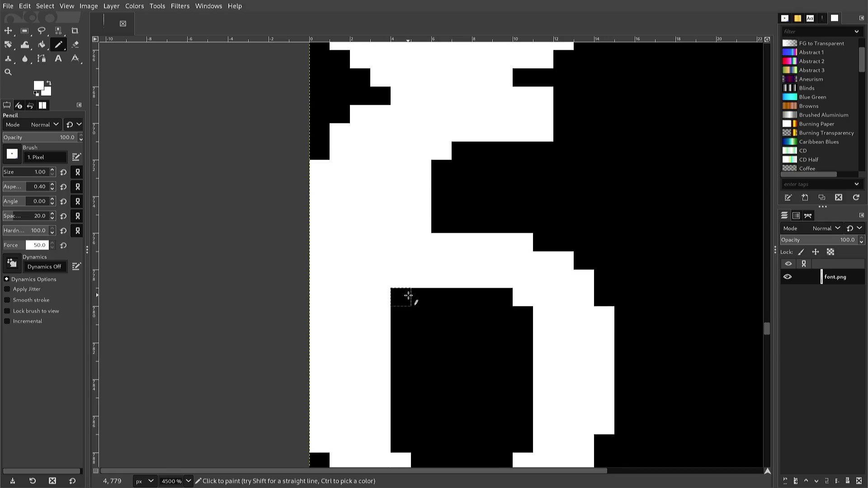
pyautogui.scroll(-3, 408, 295)
pyautogui.scroll(3, 410, 295)
pyautogui.click(421, 297)
pyautogui.moveTo(421, 306); pyautogui.dragTo(417, 363)
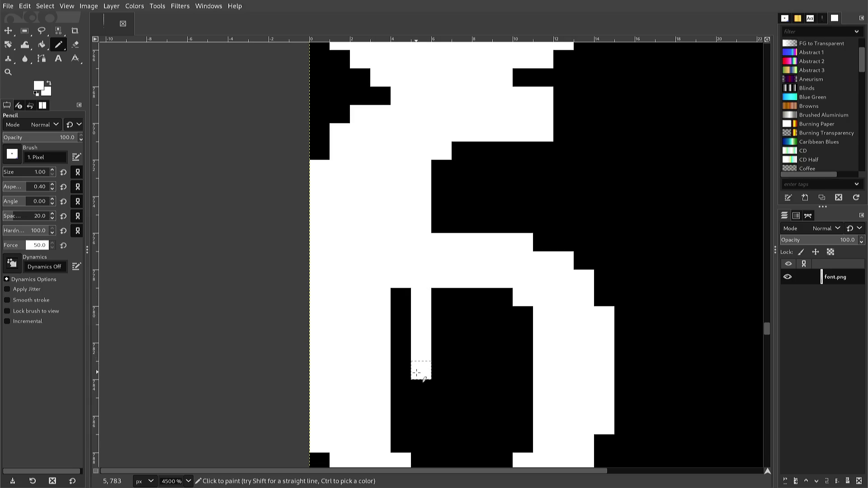
pyautogui.scroll(3, 416, 372)
pyautogui.scroll(-6, 417, 369)
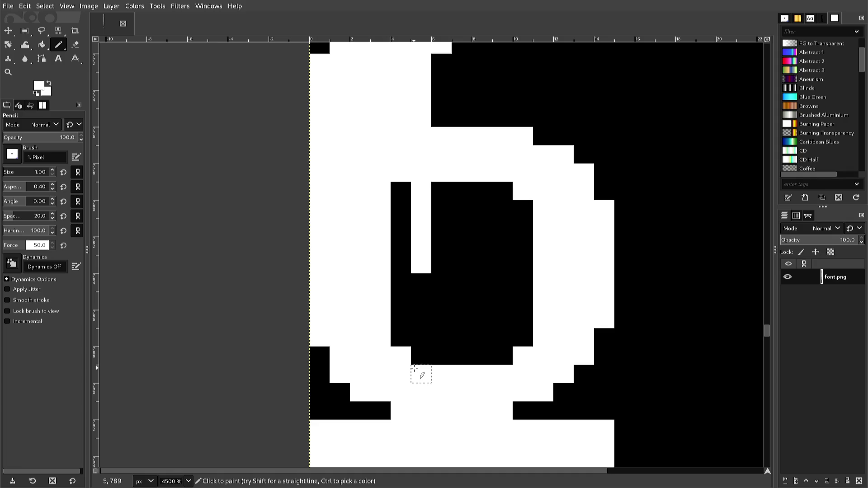
pyautogui.click(417, 360)
pyautogui.click(435, 361)
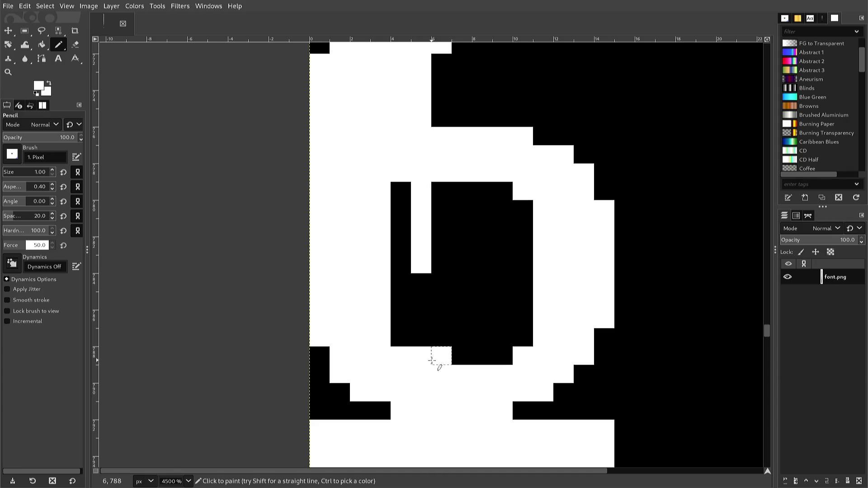
pyautogui.moveTo(422, 362); pyautogui.dragTo(419, 355)
pyautogui.scroll(3, 422, 361)
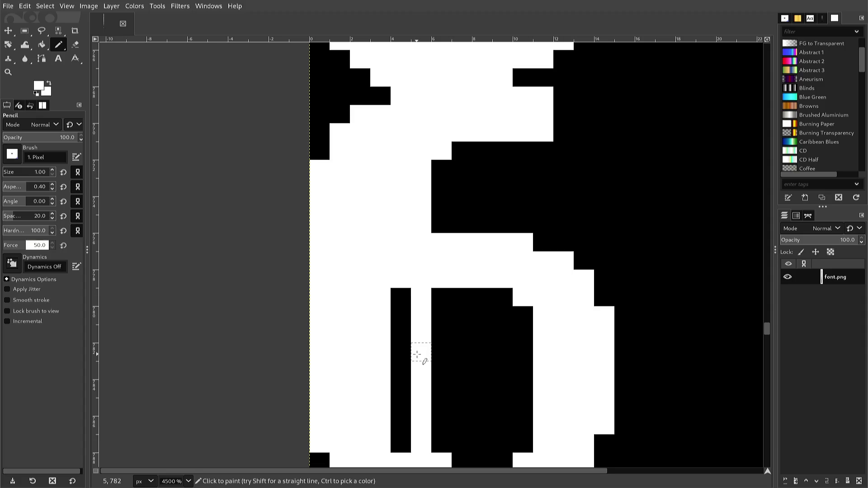
# Whiten the left black column and the rest of the black bar.
pyautogui.click(410, 358)
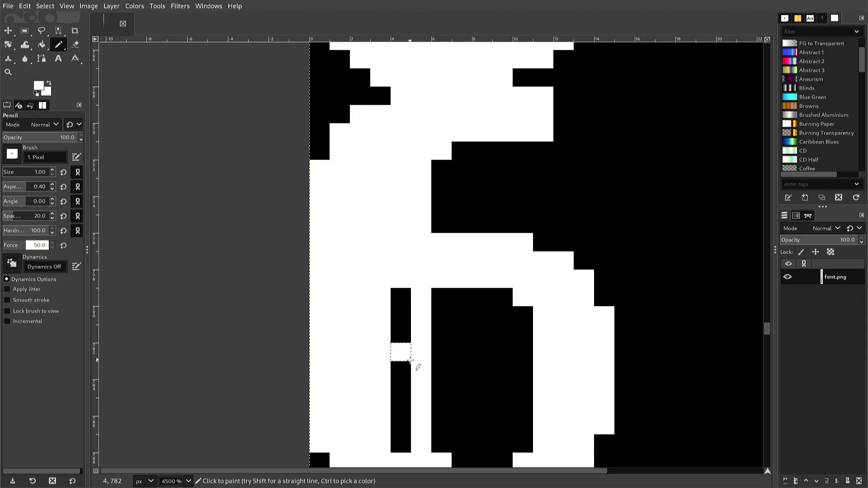
pyautogui.click(410, 336)
pyautogui.click(410, 317)
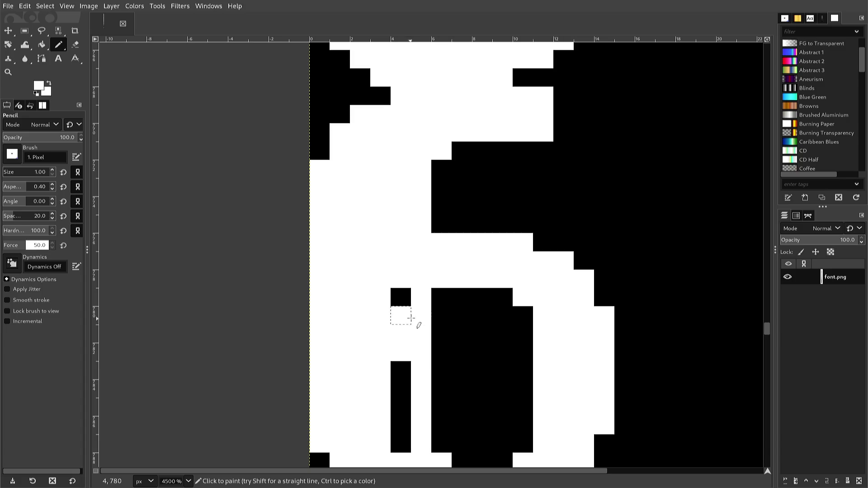
pyautogui.click(404, 297)
pyautogui.scroll(-3, 410, 306)
pyautogui.scroll(-3, 412, 307)
pyautogui.keyDown('shift'); pyautogui.click(407, 304); pyautogui.keyUp('shift')
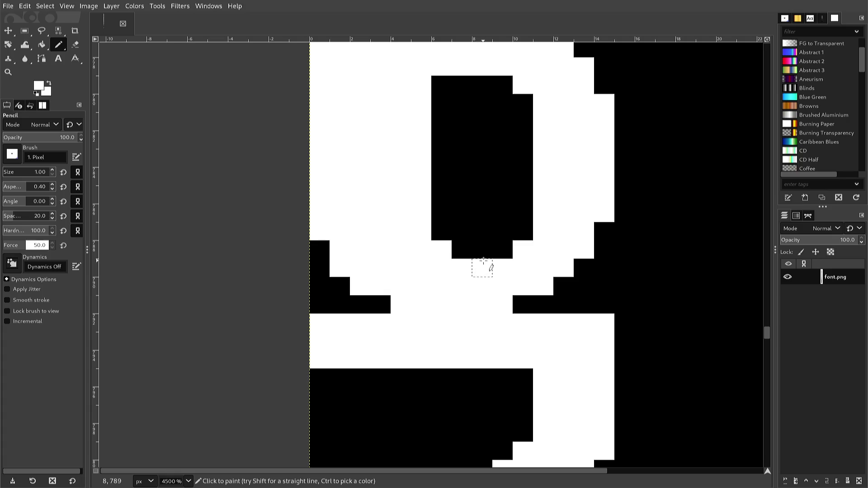
# Whiten the black nub below the block and the stray specks up the column beside it.
pyautogui.click(484, 257)
pyautogui.click(502, 248)
pyautogui.click(510, 226)
pyautogui.moveTo(510, 226)
pyautogui.mouseDown()
pyautogui.moveTo(523, 192)
pyautogui.moveTo(508, 194)
pyautogui.moveTo(512, 96)
pyautogui.moveTo(508, 84)
pyautogui.moveTo(482, 85)
pyautogui.mouseUp()
pyautogui.click(522, 122)
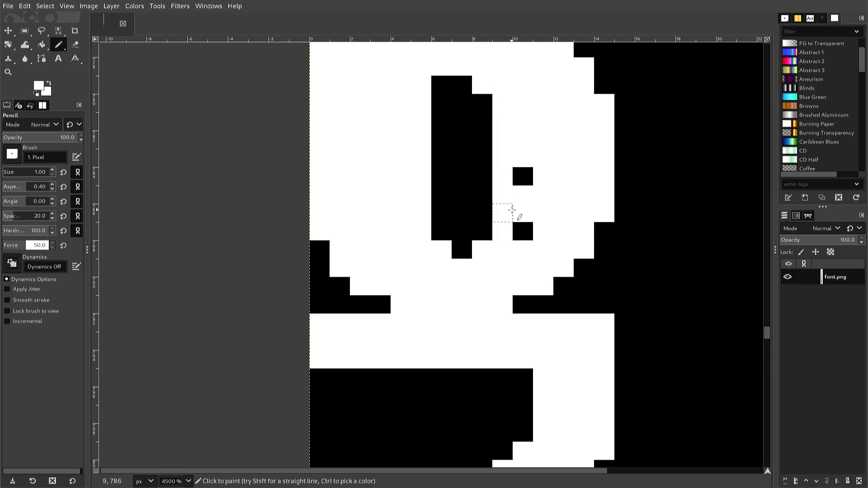
pyautogui.click(521, 178)
pyautogui.click(516, 226)
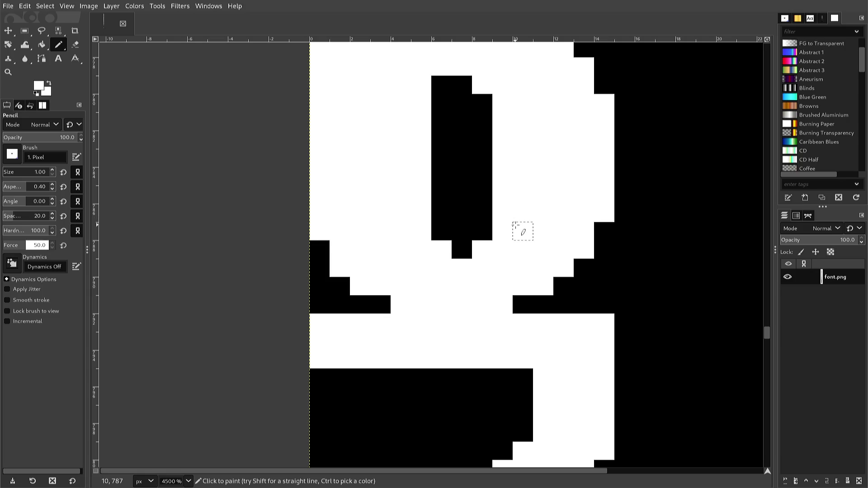
pyautogui.scroll(-1, 514, 229)
pyautogui.scroll(-1, 511, 231)
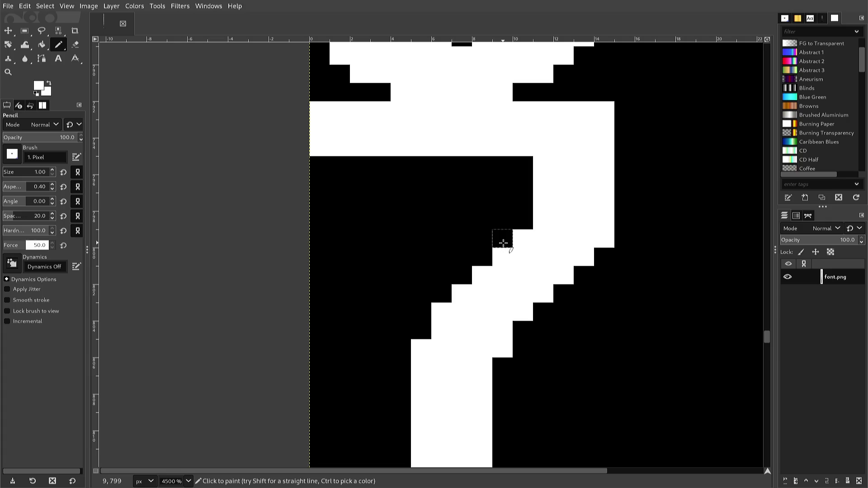
# Whiten the corner pixel and the stray black columns beside the diagonal.
pyautogui.click(502, 237)
pyautogui.moveTo(503, 235); pyautogui.dragTo(499, 169)
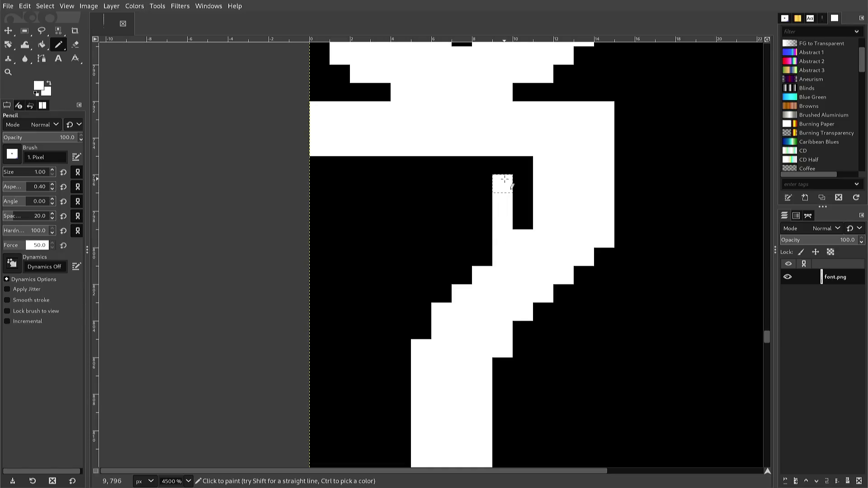
pyautogui.click(491, 165)
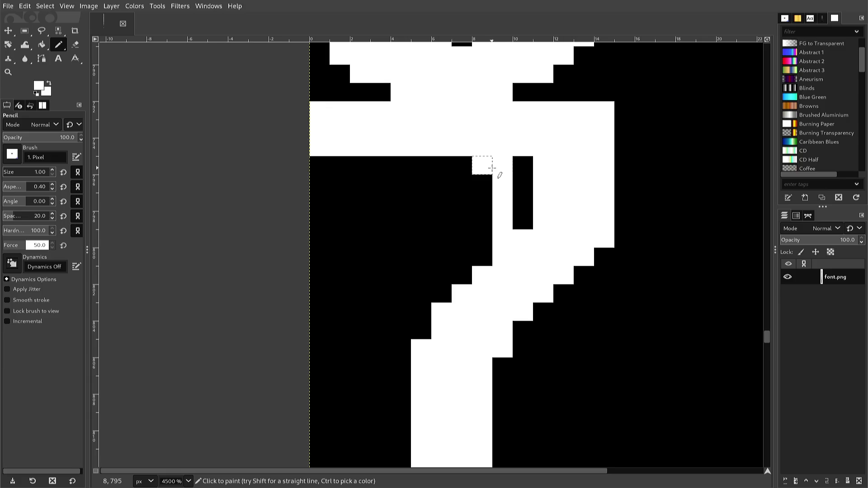
pyautogui.click(520, 167)
pyautogui.click(516, 181)
pyautogui.click(520, 201)
pyautogui.click(520, 220)
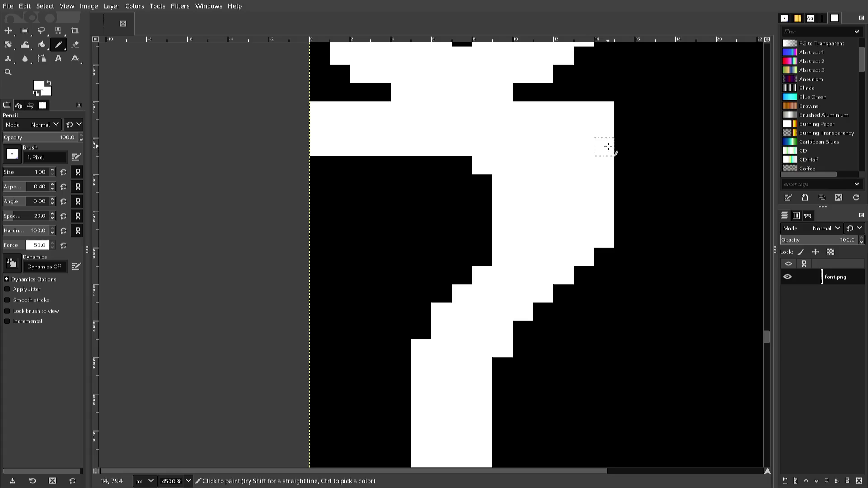
# Blacken two pixels at the white stroke's top-right, undoing one extra pixel.
pyautogui.keyDown('ctrl'); pyautogui.click(624, 141); pyautogui.keyUp('ctrl')
pyautogui.moveTo(610, 129); pyautogui.dragTo(609, 111)
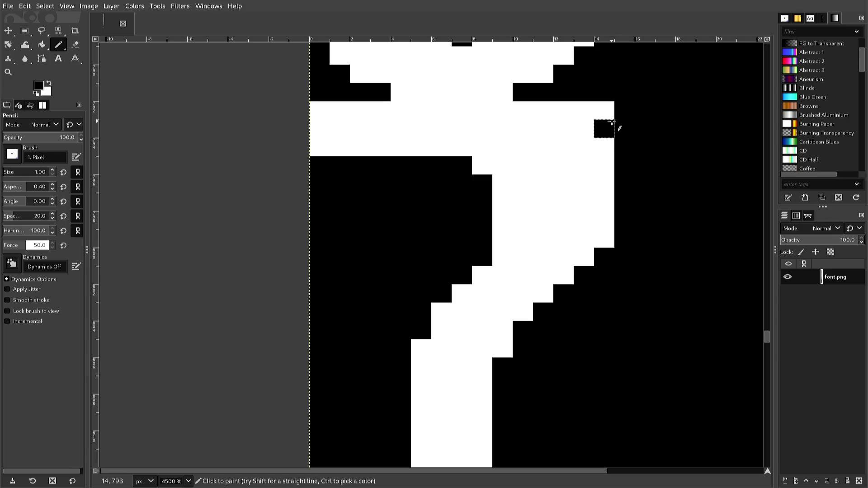
pyautogui.click(591, 109)
pyautogui.hotkey('ctrl', 'z')
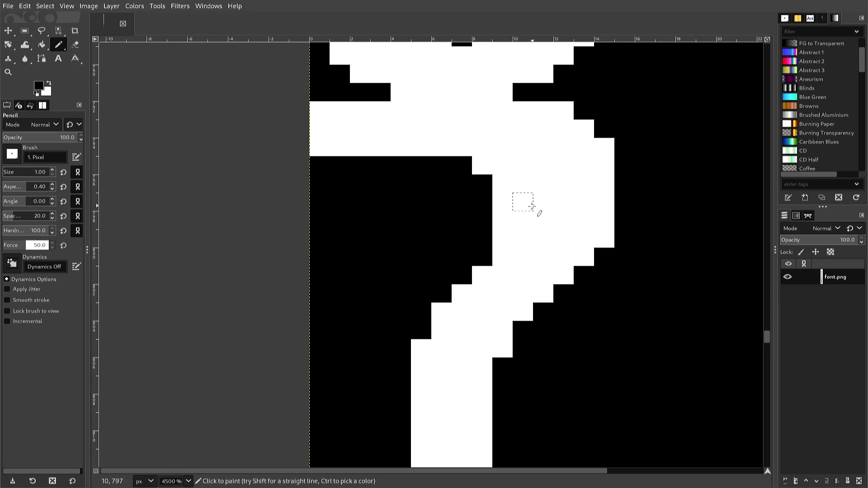
# Switch back to white and whiten the stair-step pixels down the diagonal edge.
pyautogui.keyDown('ctrl'); pyautogui.click(503, 229); pyautogui.keyUp('ctrl')
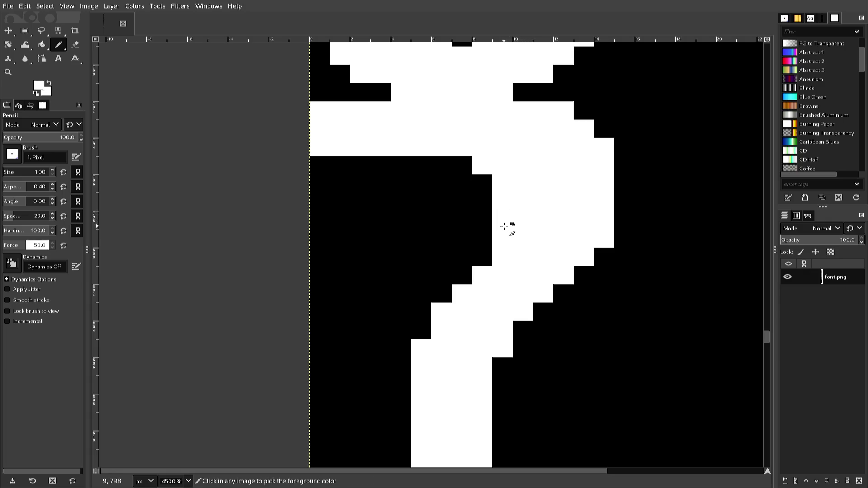
pyautogui.click(481, 251)
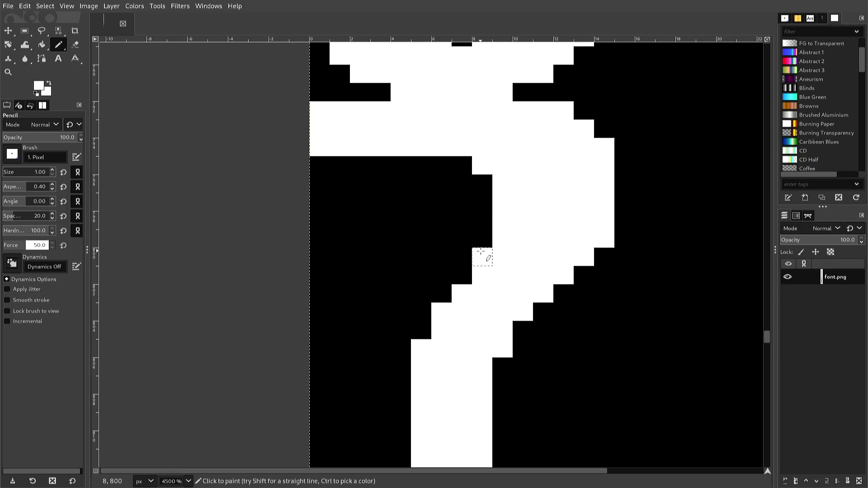
pyautogui.click(460, 274)
pyautogui.click(444, 290)
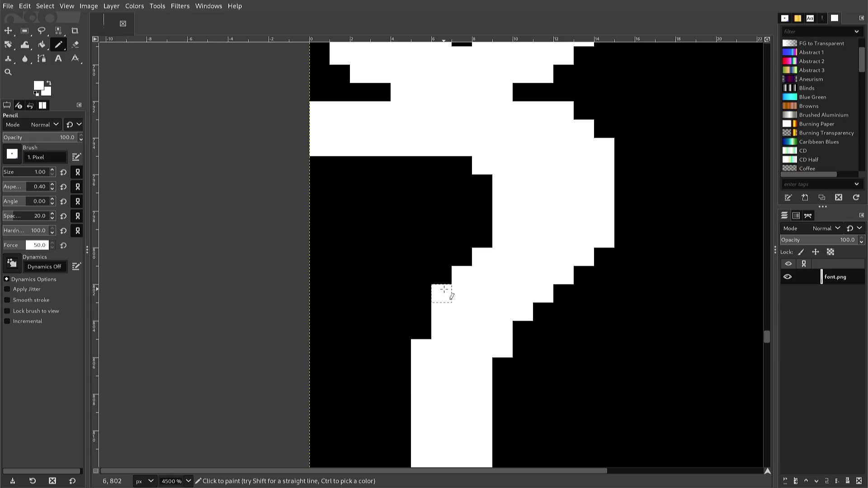
pyautogui.click(430, 324)
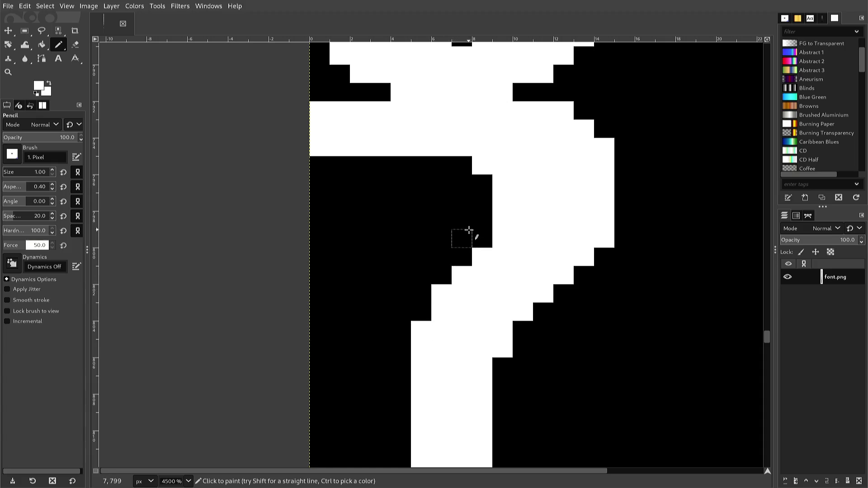
pyautogui.click(502, 366)
pyautogui.click(516, 333)
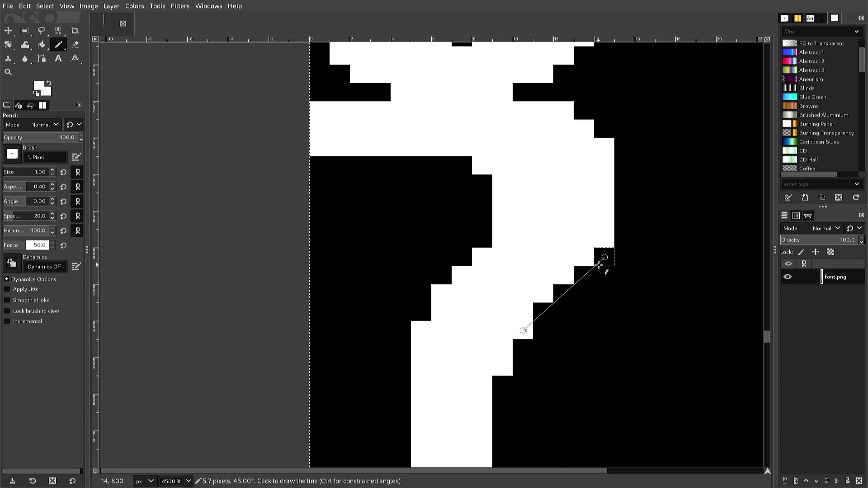
# Draw a white pixel staircase along the edge and turn the stray white pixel black.
pyautogui.keyDown('shift'); pyautogui.click(599, 264); pyautogui.keyUp('shift')
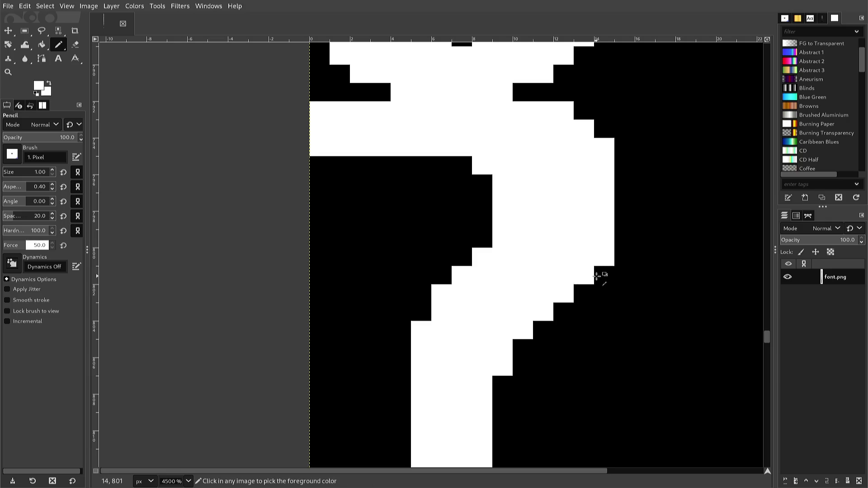
pyautogui.keyDown('ctrl'); pyautogui.click(601, 273); pyautogui.keyUp('ctrl')
pyautogui.click(602, 262)
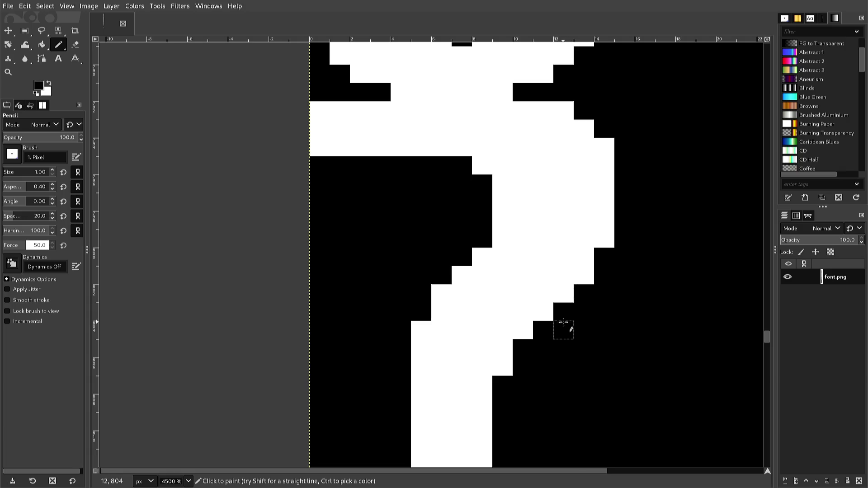
# Paint the remaining lower edge pixels white where the diagonal meets the stem.
pyautogui.keyDown('ctrl'); pyautogui.click(516, 333); pyautogui.keyUp('ctrl')
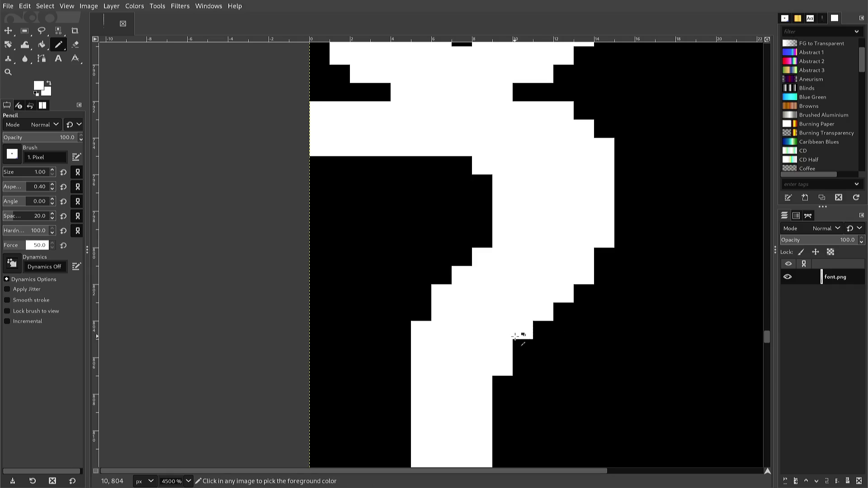
pyautogui.click(516, 347)
pyautogui.click(500, 383)
# Fill the notch at the stem's foot white and add a white column down its left side.
pyautogui.scroll(-3, 500, 383)
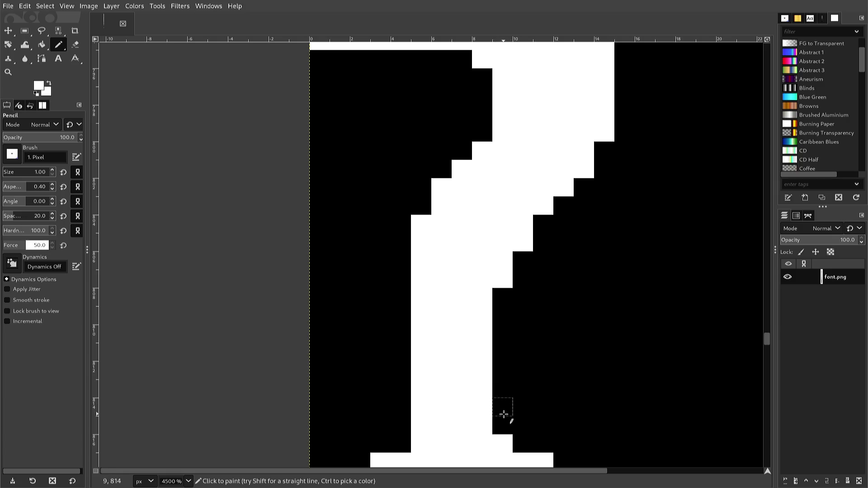
pyautogui.scroll(3, 504, 414)
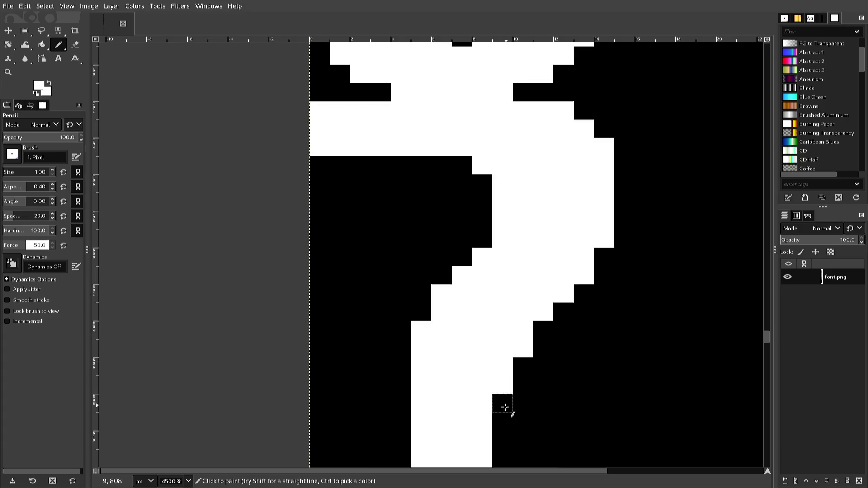
pyautogui.moveTo(495, 413); pyautogui.dragTo(495, 447)
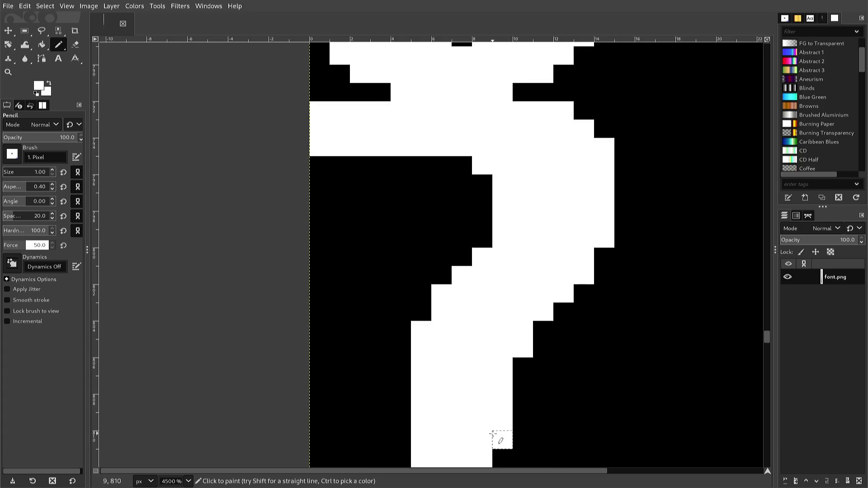
pyautogui.scroll(-3, 495, 440)
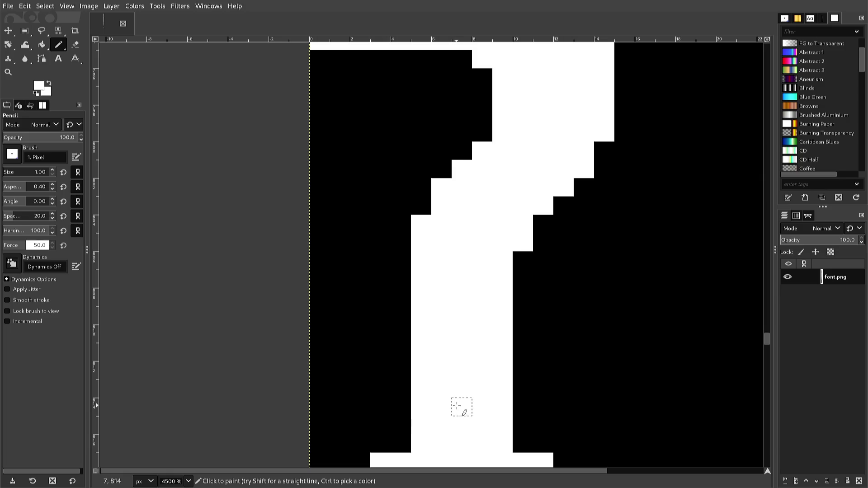
pyautogui.click(410, 421)
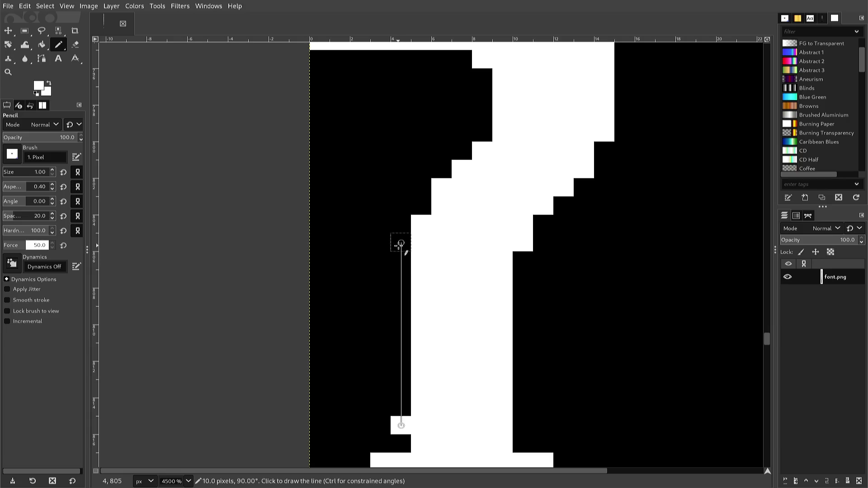
pyautogui.keyDown('shift'); pyautogui.click(397, 247); pyautogui.keyUp('shift')
pyautogui.click(421, 207)
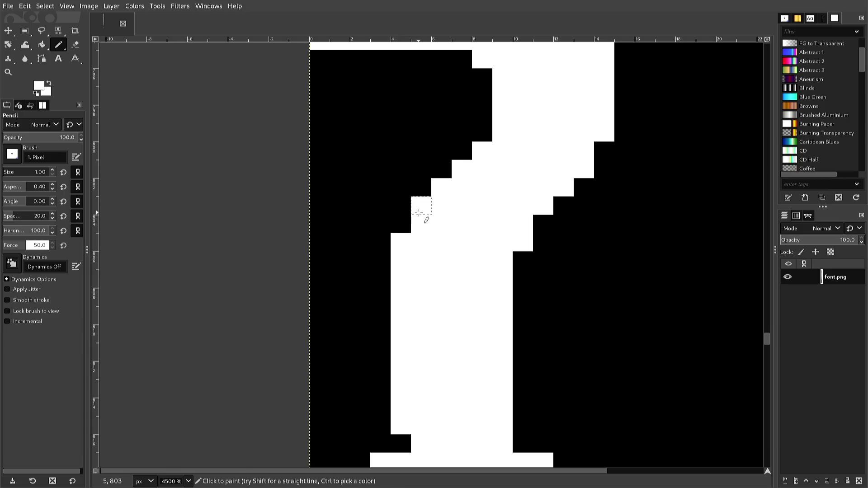
pyautogui.click(421, 229)
# Whiten the bottom and left-side pixels of the 8's upper hole.
pyautogui.scroll(-5, 414, 267)
pyautogui.scroll(-5, 415, 273)
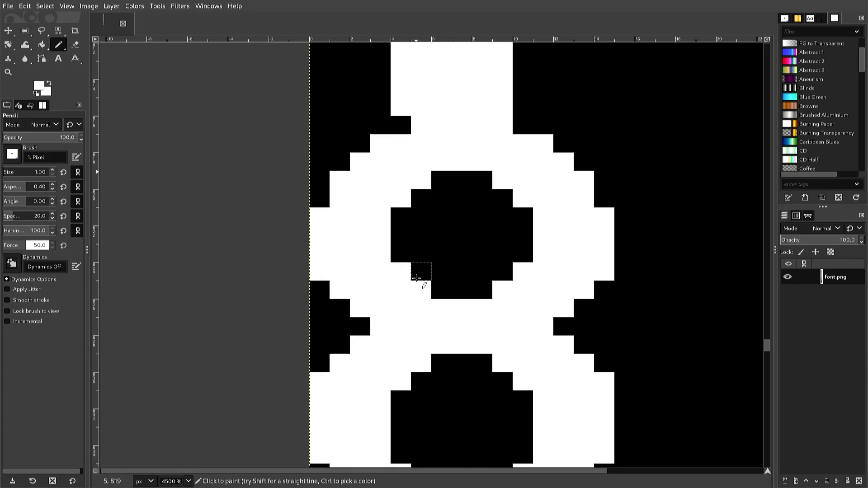
pyautogui.scroll(-5, 415, 279)
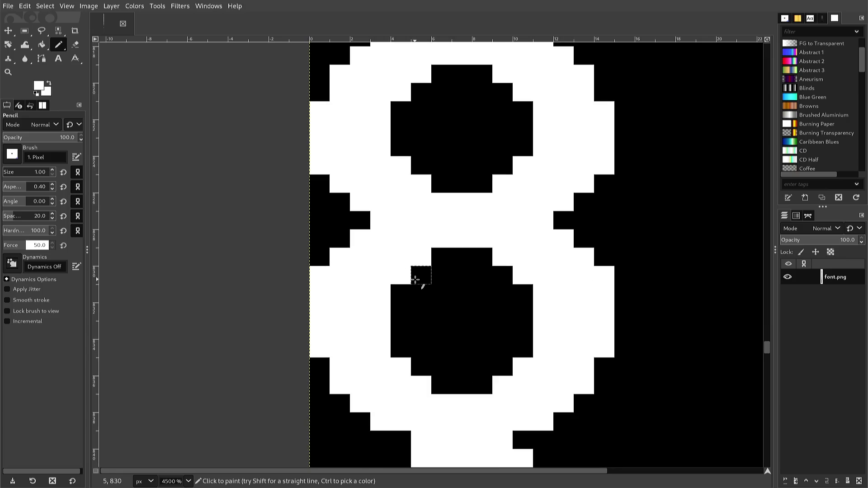
pyautogui.scroll(5, 415, 280)
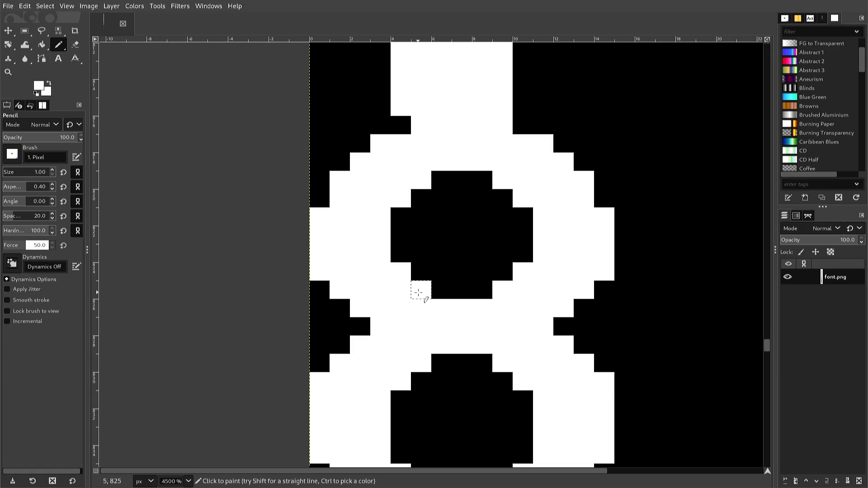
pyautogui.click(433, 292)
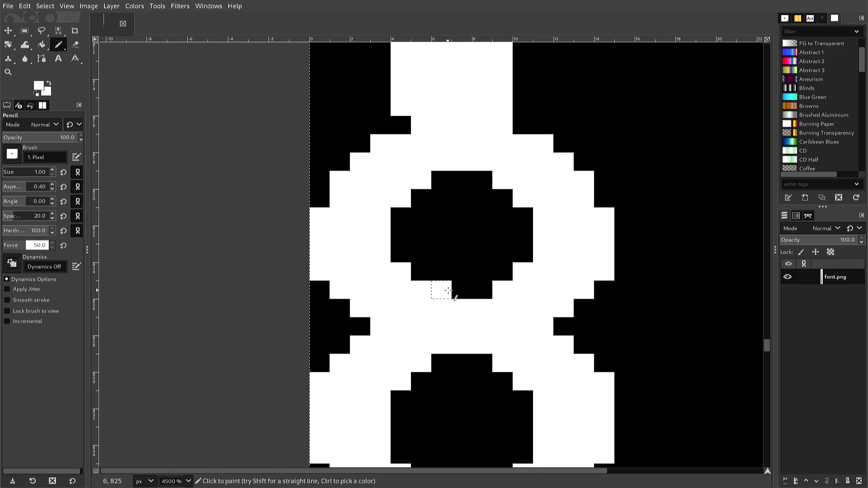
pyautogui.click(453, 292)
pyautogui.click(436, 278)
pyautogui.click(423, 272)
pyautogui.click(422, 254)
pyautogui.click(421, 235)
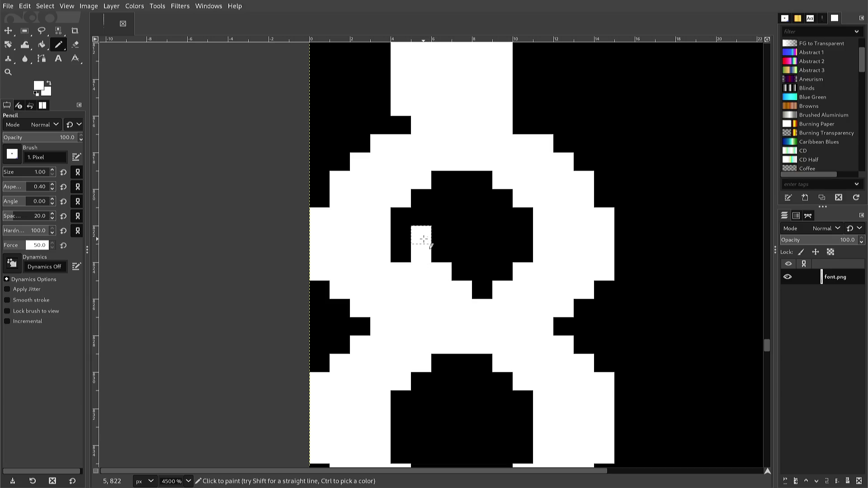
# Whiten the upper-left hole pixels, trim its top-left corner and clear the black bar beside it.
pyautogui.click(423, 217)
pyautogui.click(421, 201)
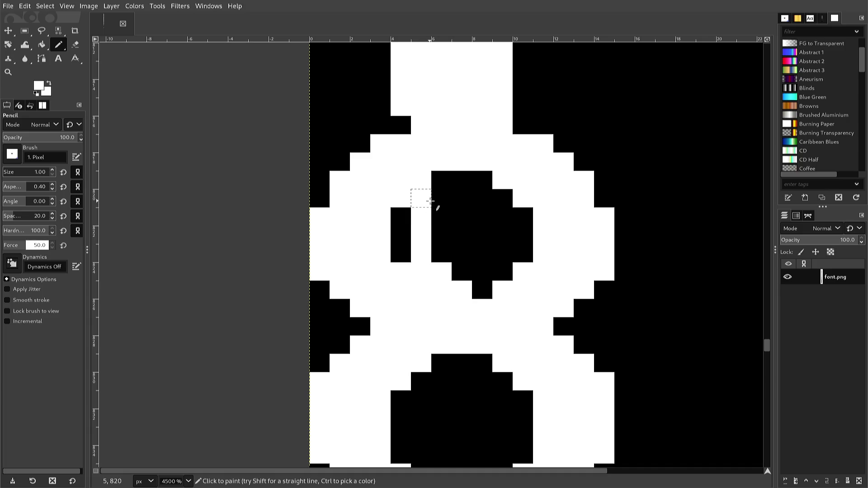
pyautogui.click(435, 201)
pyautogui.click(436, 181)
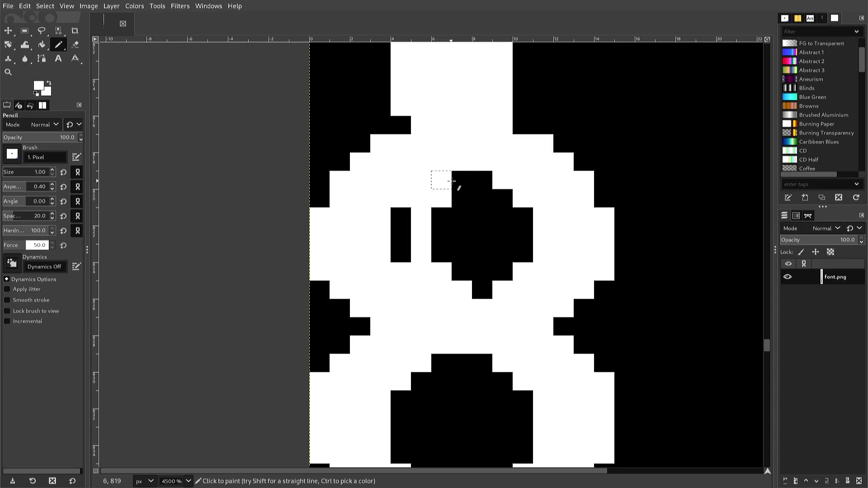
pyautogui.click(457, 182)
pyautogui.click(402, 216)
pyautogui.click(401, 234)
pyautogui.click(391, 248)
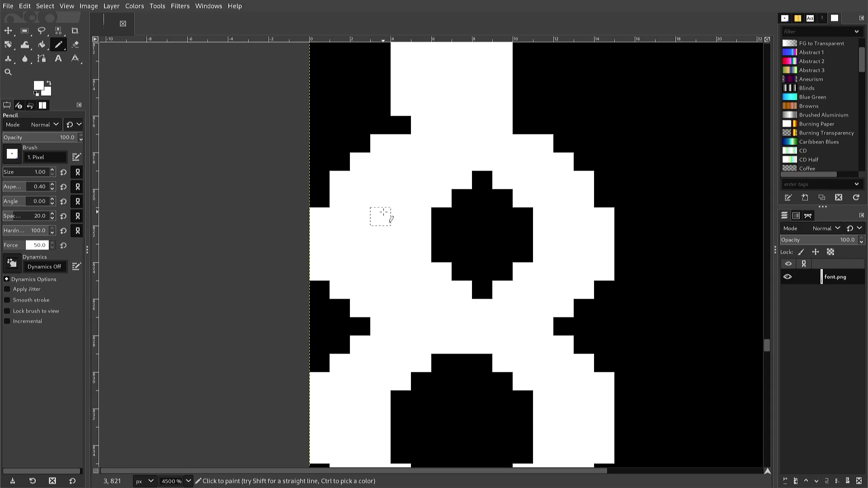
# Whiten pixels along the top and left diagonal of the 8's lower hole.
pyautogui.scroll(-2, 393, 222)
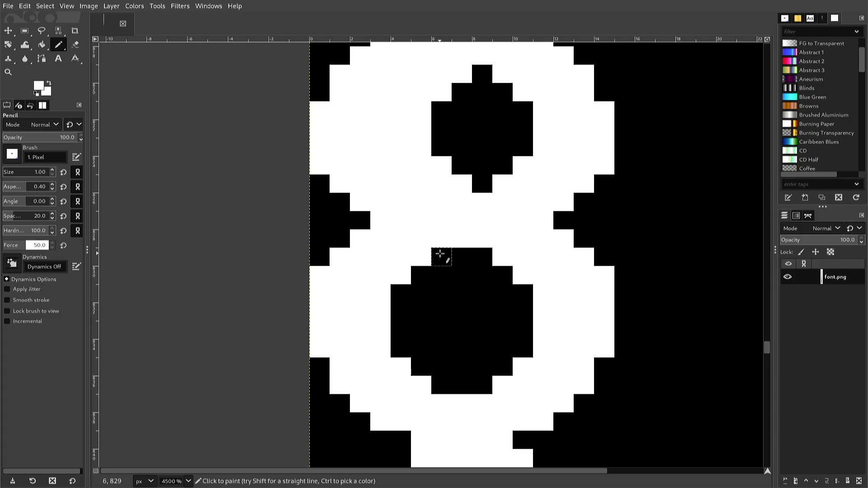
pyautogui.click(460, 258)
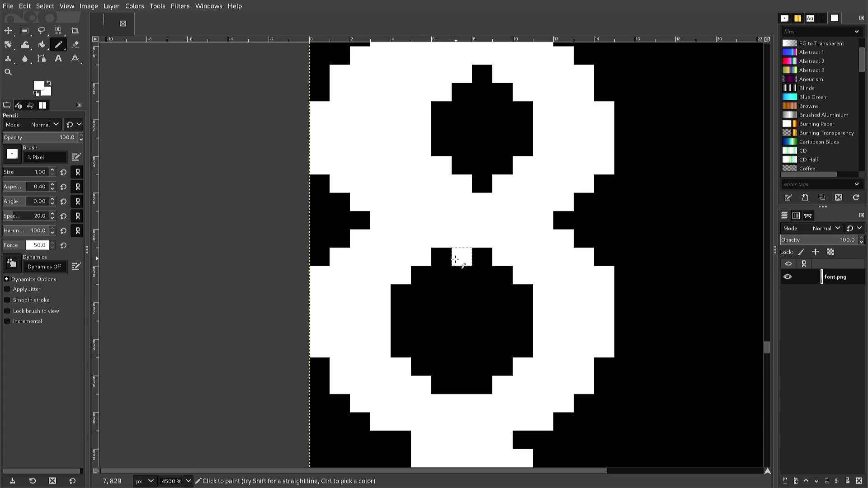
pyautogui.click(442, 275)
pyautogui.click(420, 290)
pyautogui.click(421, 273)
pyautogui.click(441, 257)
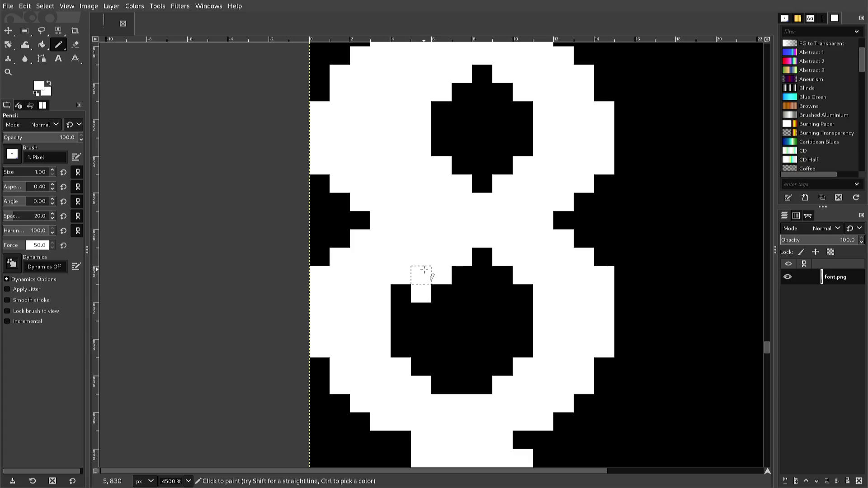
pyautogui.click(401, 293)
pyautogui.click(402, 311)
pyautogui.click(413, 307)
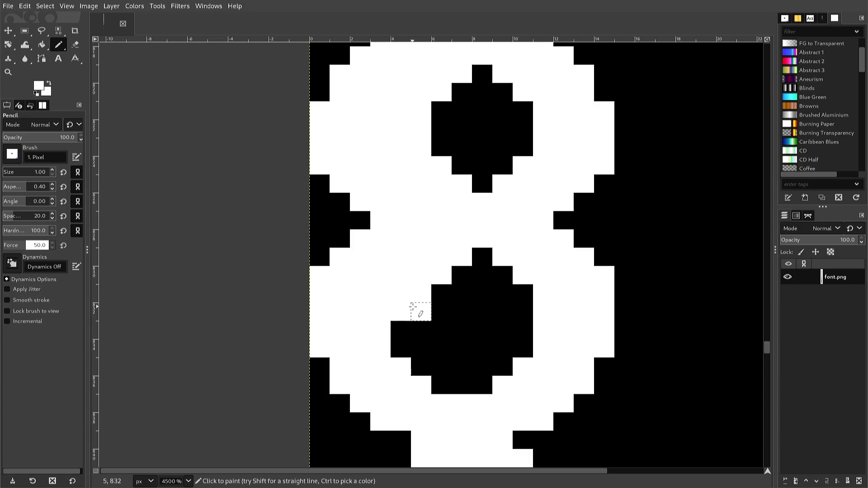
# Whiten the further-left hole pixels and round off its bottom-left corner.
pyautogui.click(405, 330)
pyautogui.click(406, 349)
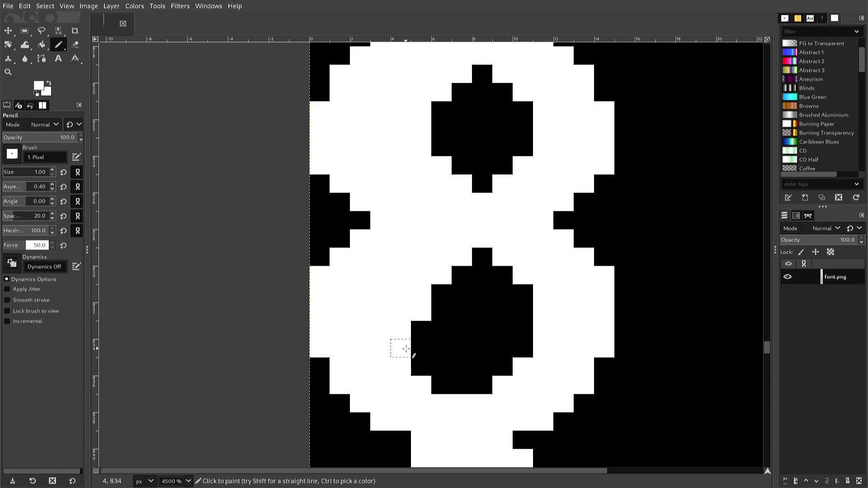
pyautogui.click(413, 349)
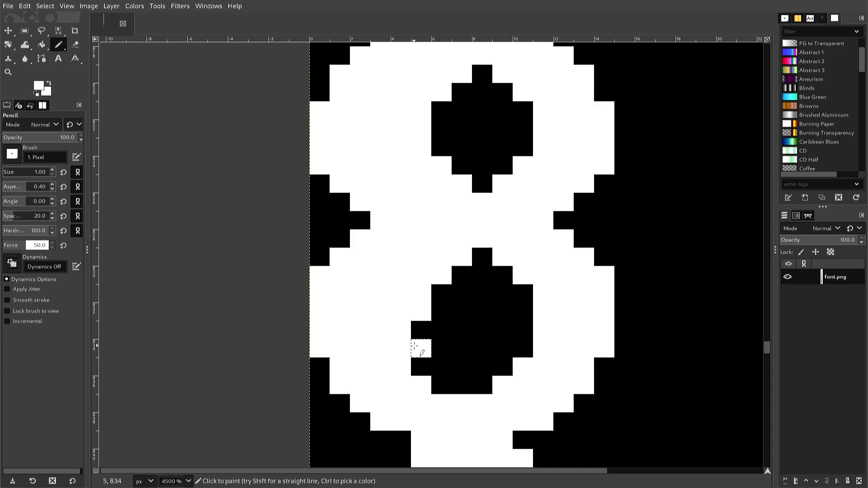
pyautogui.click(418, 330)
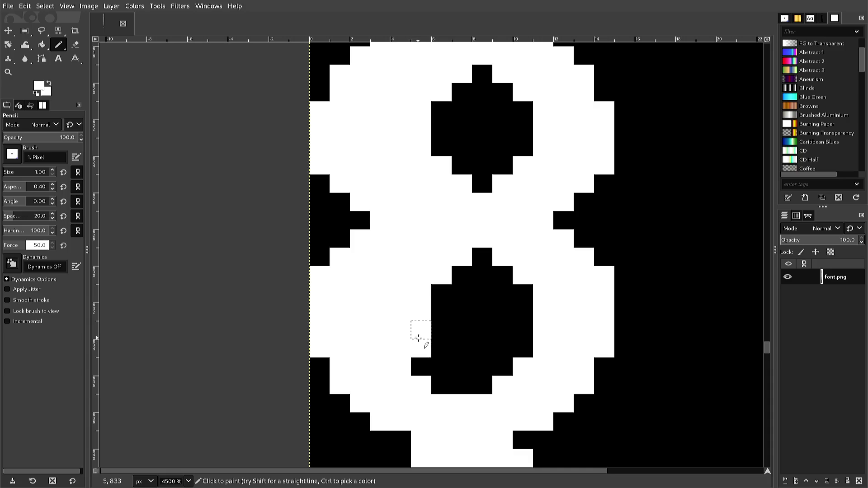
pyautogui.click(422, 362)
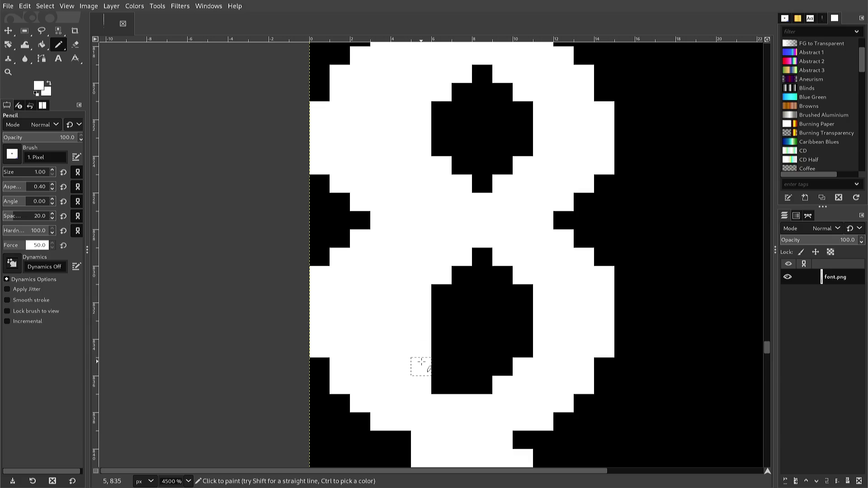
pyautogui.click(433, 364)
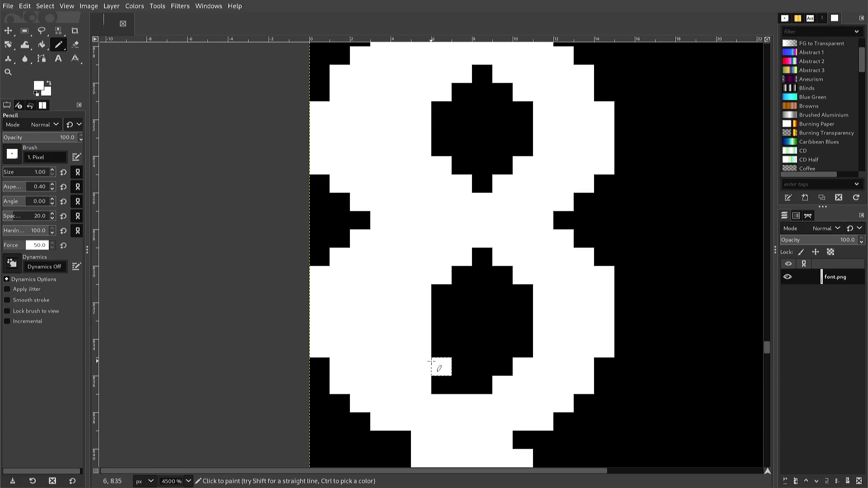
pyautogui.click(434, 379)
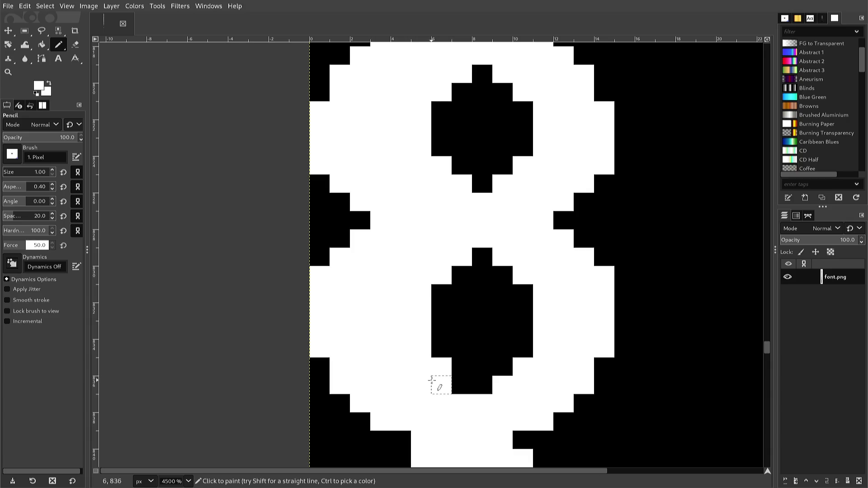
pyautogui.click(458, 385)
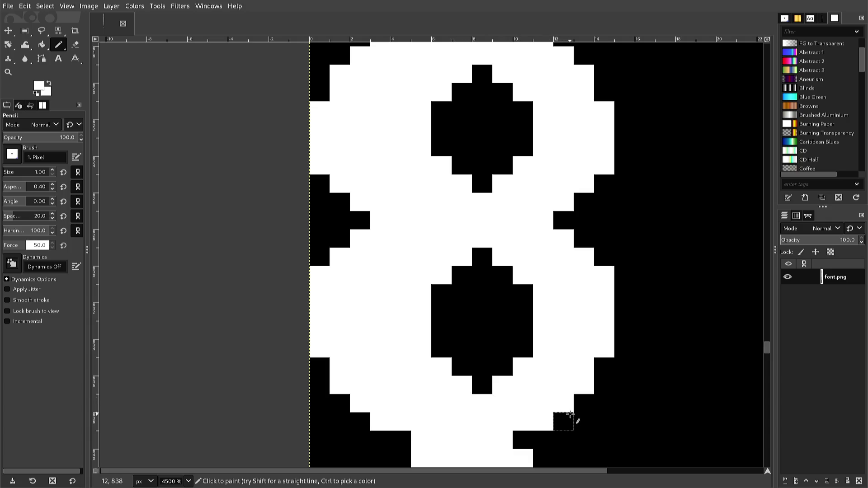
# Widen the 8's lower-right stroke with white pixels and fill the notch in its right edge.
pyautogui.click(572, 415)
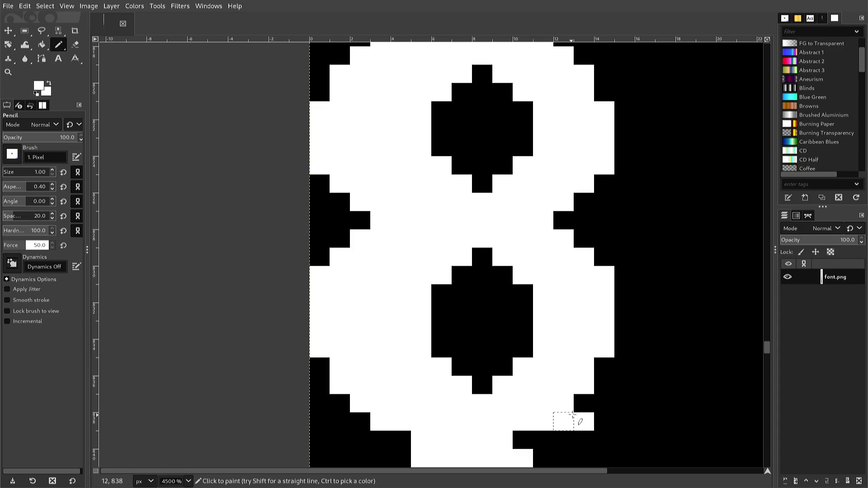
pyautogui.click(595, 404)
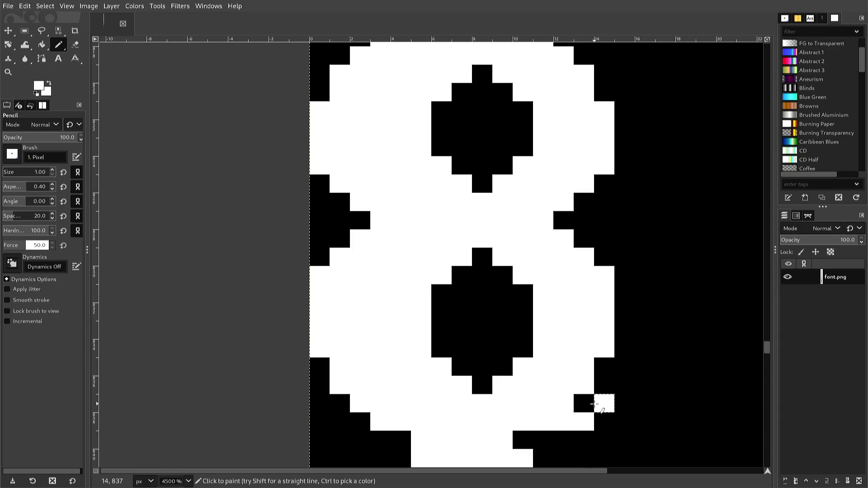
pyautogui.click(591, 403)
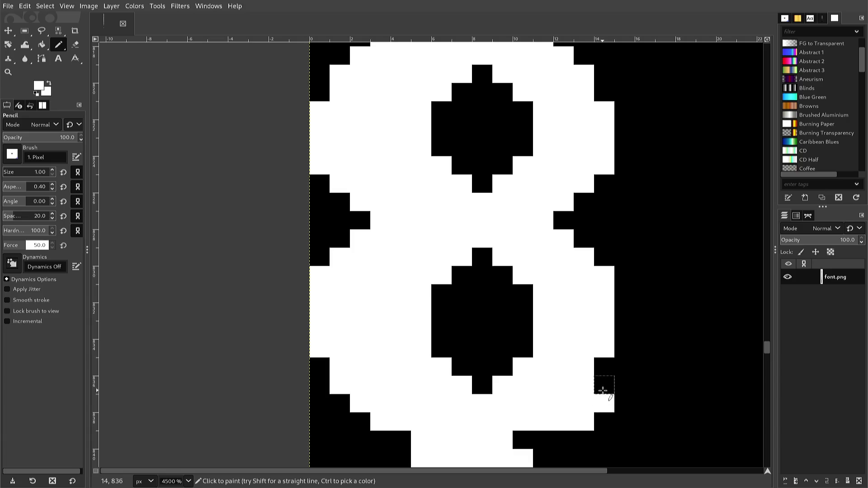
pyautogui.click(623, 386)
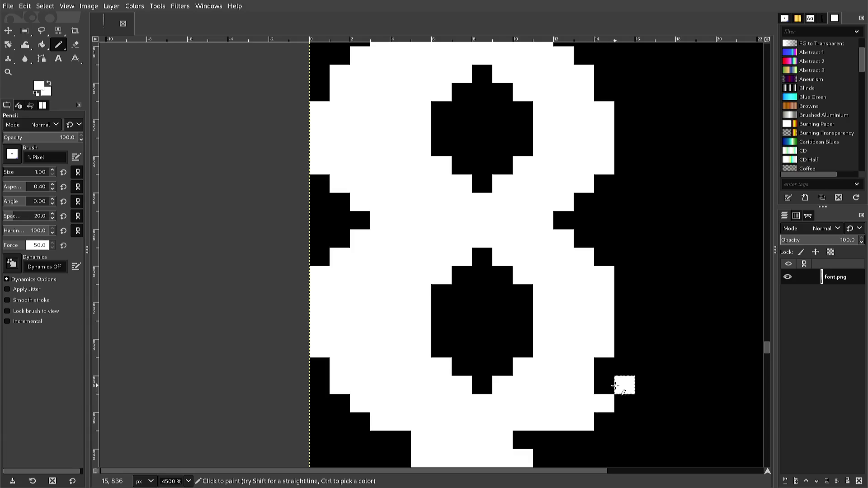
pyautogui.click(621, 374)
pyautogui.click(608, 371)
pyautogui.click(605, 378)
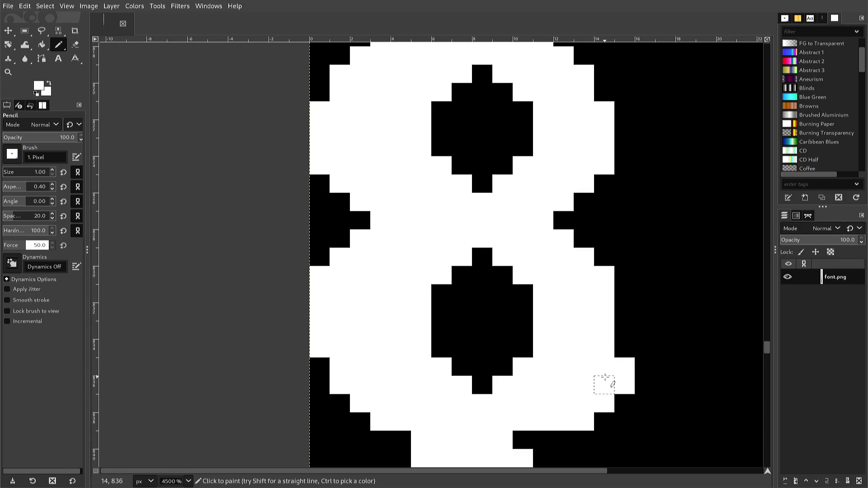
# Push the lower loop's right outline one pixel outward and whiten the black column inside it.
pyautogui.click(637, 348)
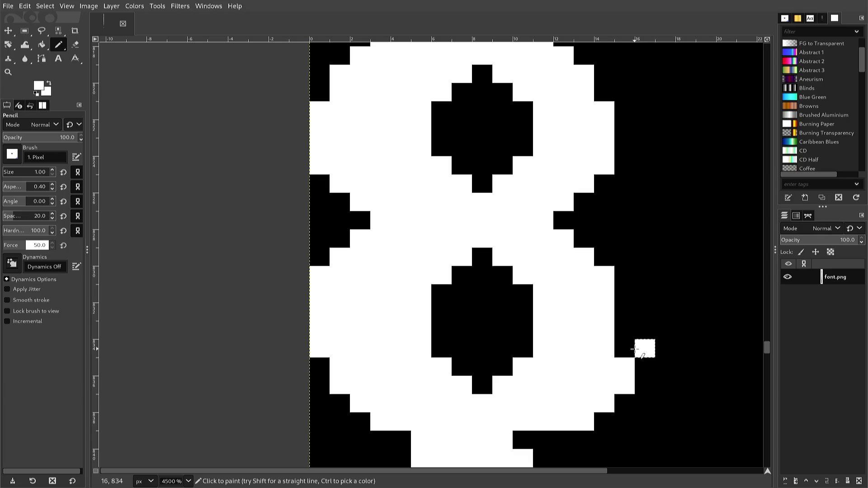
pyautogui.click(645, 332)
pyautogui.click(646, 315)
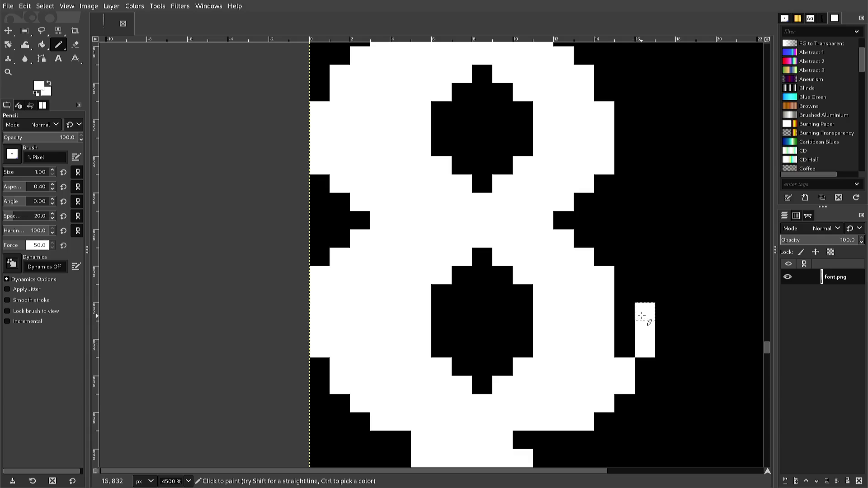
pyautogui.click(643, 293)
pyautogui.click(645, 282)
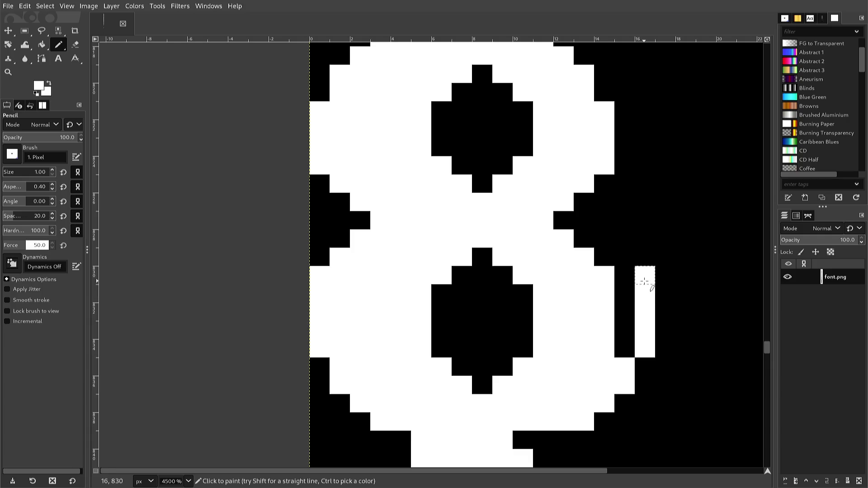
pyautogui.click(625, 275)
pyautogui.click(625, 294)
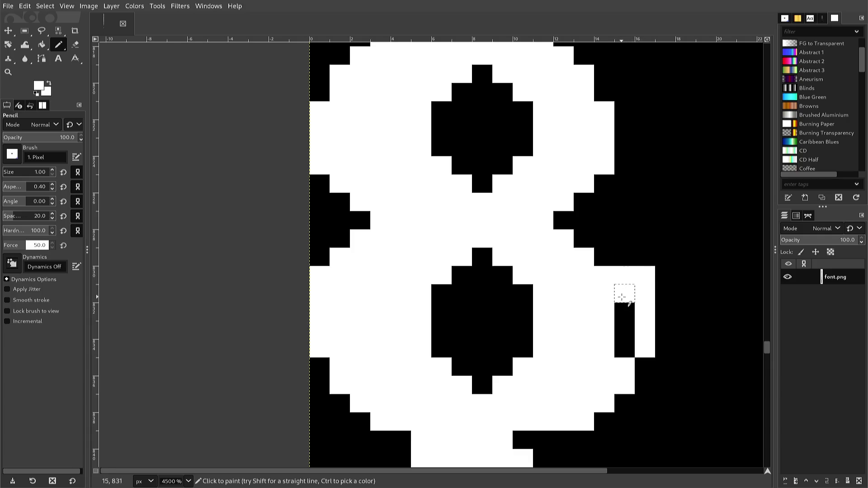
pyautogui.click(625, 312)
pyautogui.click(624, 330)
pyautogui.click(624, 349)
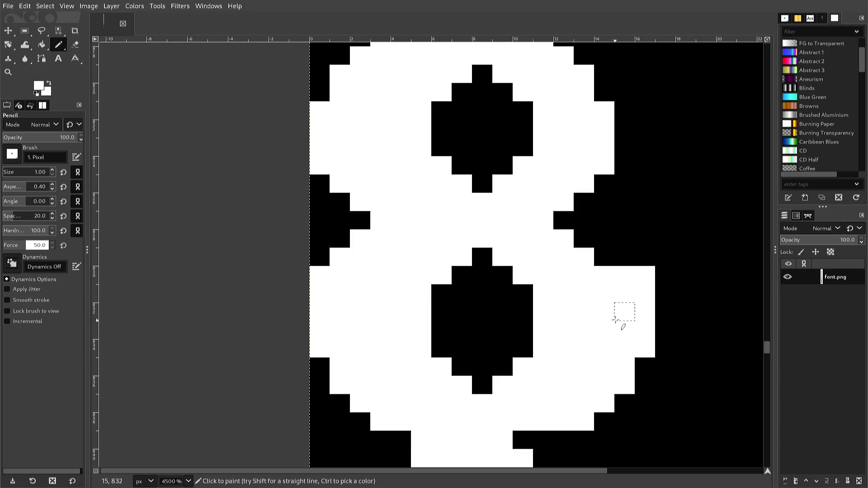
# Thicken the 8's waist and narrow middle on the right side with white pixels.
pyautogui.click(622, 260)
pyautogui.click(613, 263)
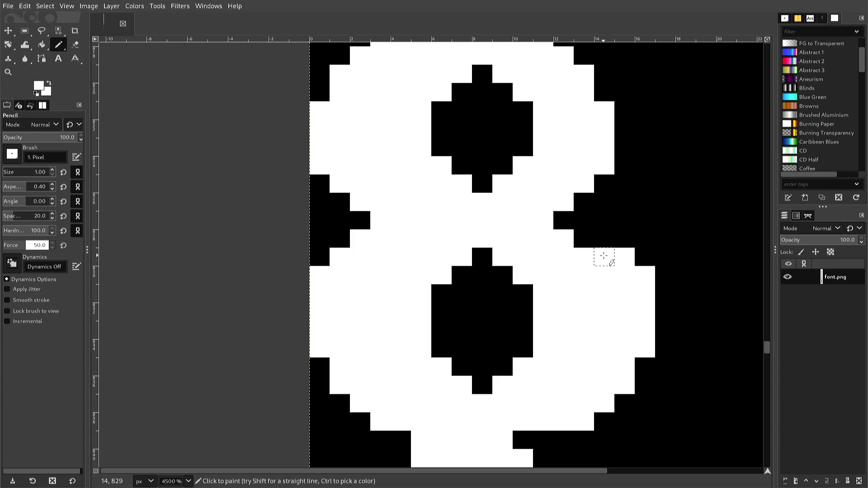
pyautogui.click(603, 244)
pyautogui.click(588, 239)
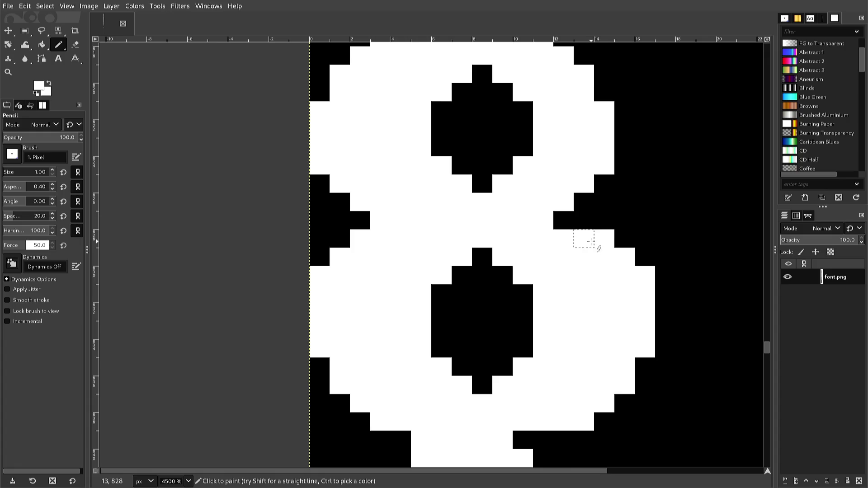
pyautogui.click(585, 225)
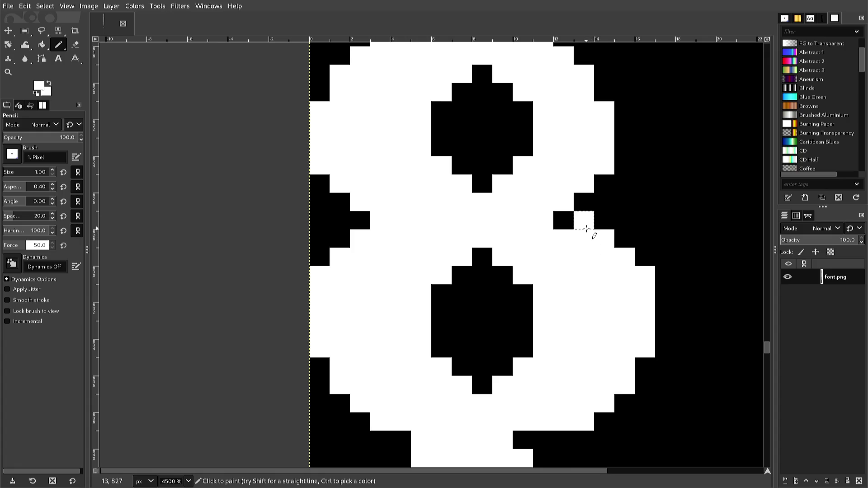
pyautogui.click(572, 226)
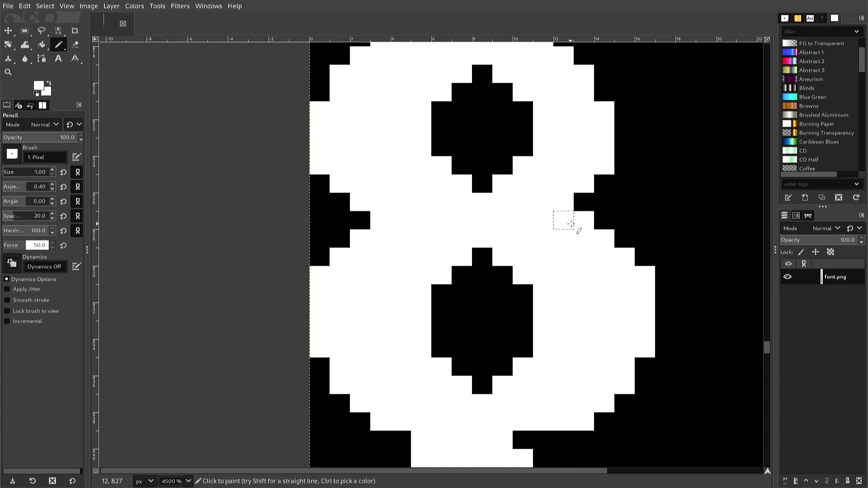
# Widen and push outward the lower right edge of the 8's upper loop.
pyautogui.click(604, 202)
pyautogui.click(587, 206)
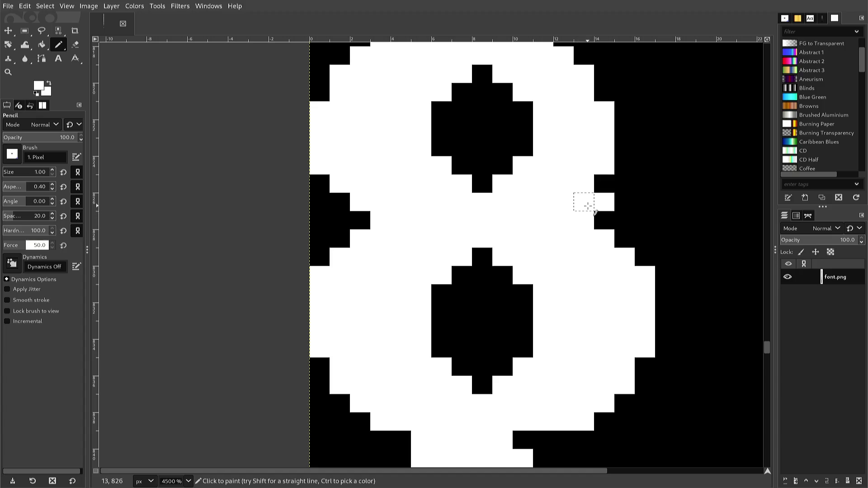
pyautogui.click(619, 190)
pyautogui.click(610, 190)
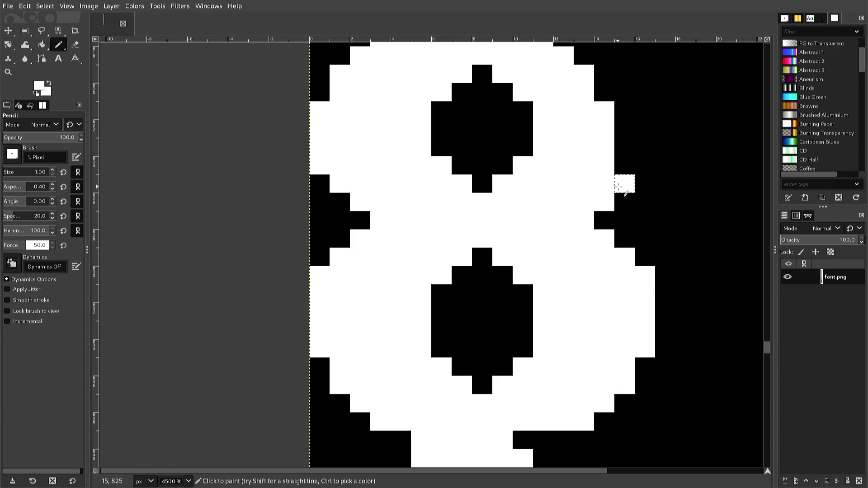
# Extend the upper loop's outer white column upward and whiten the black pixels inside it.
pyautogui.click(624, 183)
pyautogui.click(640, 164)
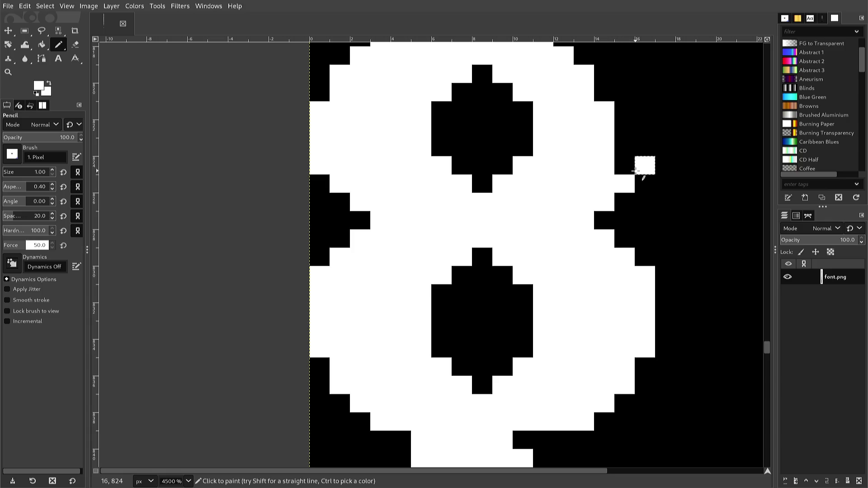
pyautogui.click(638, 147)
pyautogui.click(639, 130)
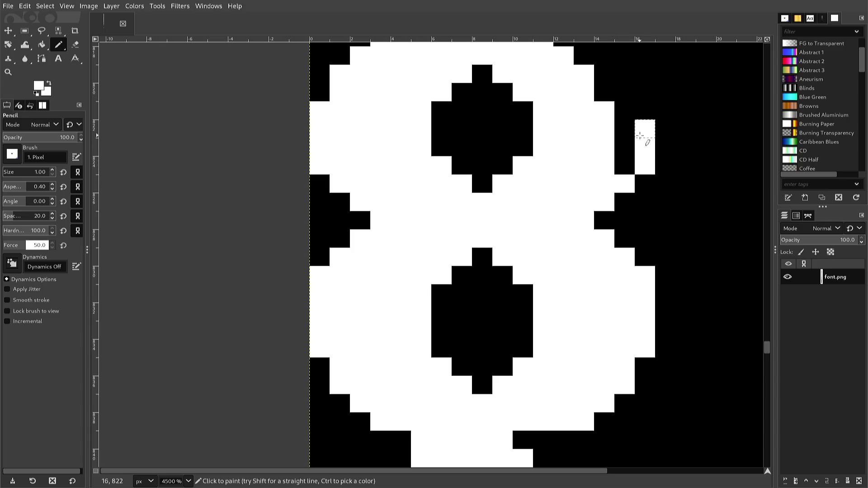
pyautogui.click(644, 112)
pyautogui.click(625, 112)
pyautogui.click(624, 128)
pyautogui.click(624, 147)
pyautogui.click(624, 166)
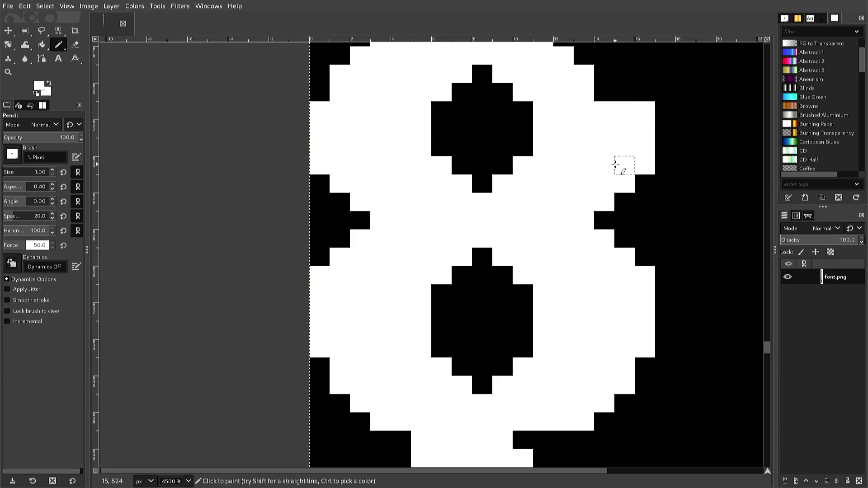
# Widen and round the upper loop's top-right shoulder with white pixels.
pyautogui.scroll(3, 613, 165)
pyautogui.click(620, 180)
pyautogui.click(621, 198)
pyautogui.click(611, 197)
pyautogui.click(606, 184)
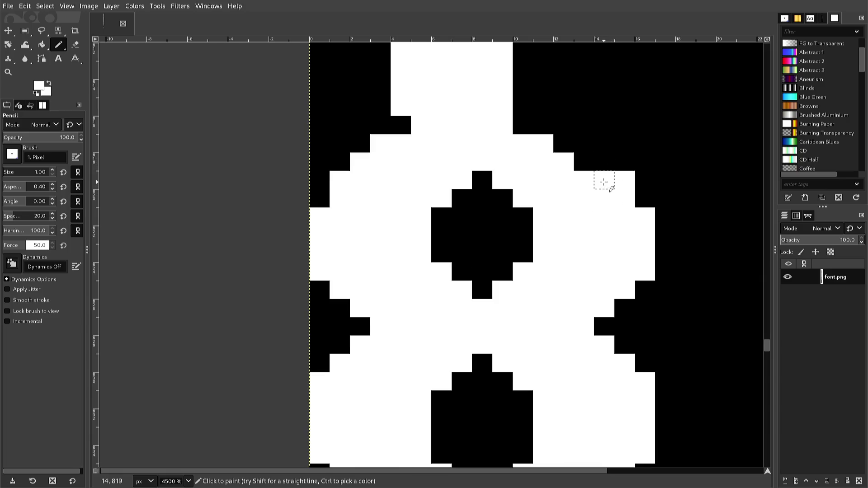
pyautogui.click(604, 163)
pyautogui.click(584, 163)
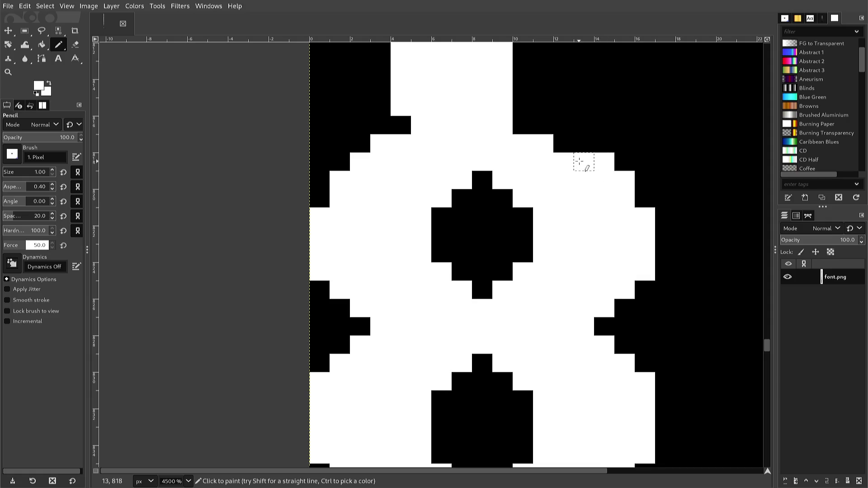
pyautogui.click(582, 151)
pyautogui.click(568, 151)
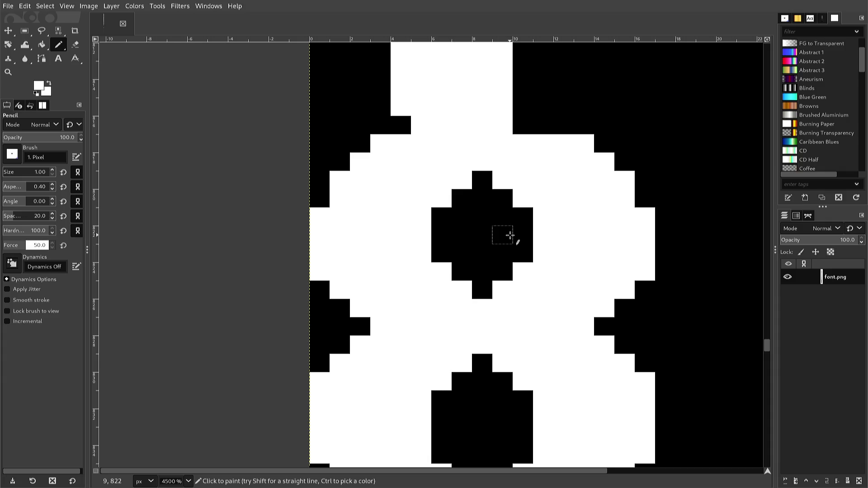
pyautogui.scroll(-1, 510, 240)
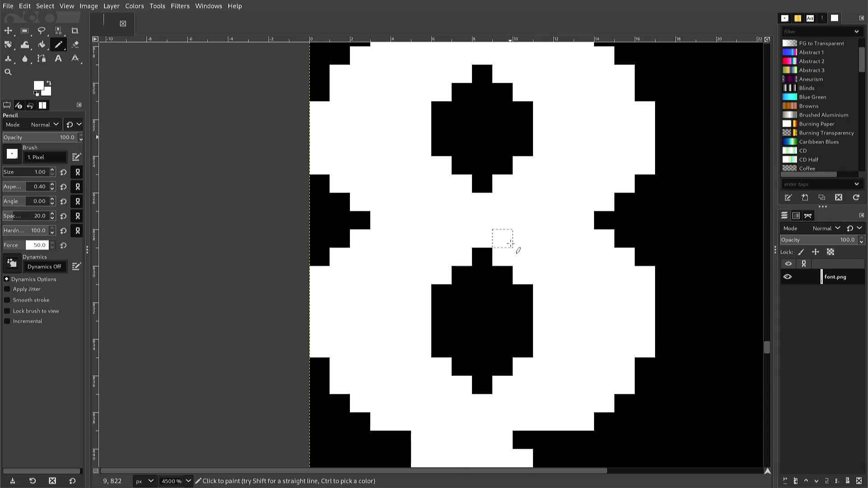
# Whiten pixels along the top edge of the 9's counter, undoing a misplaced notch.
pyautogui.scroll(-1, 509, 244)
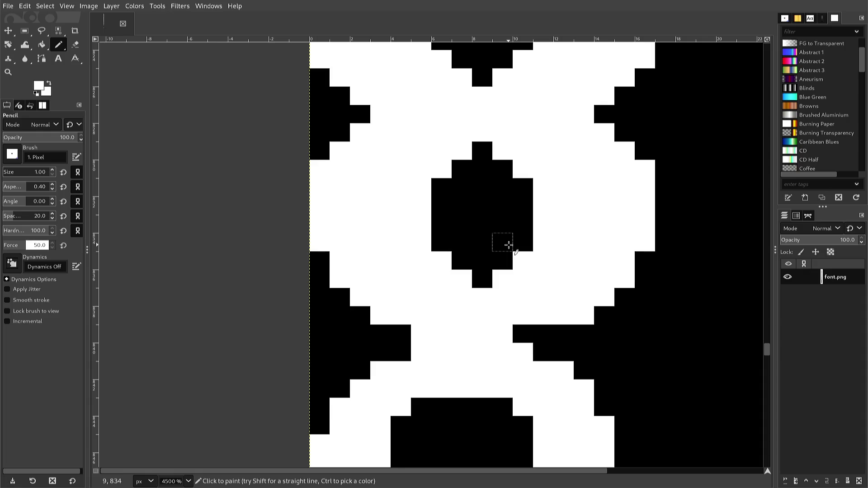
pyautogui.scroll(-1, 508, 246)
pyautogui.scroll(-1, 508, 246)
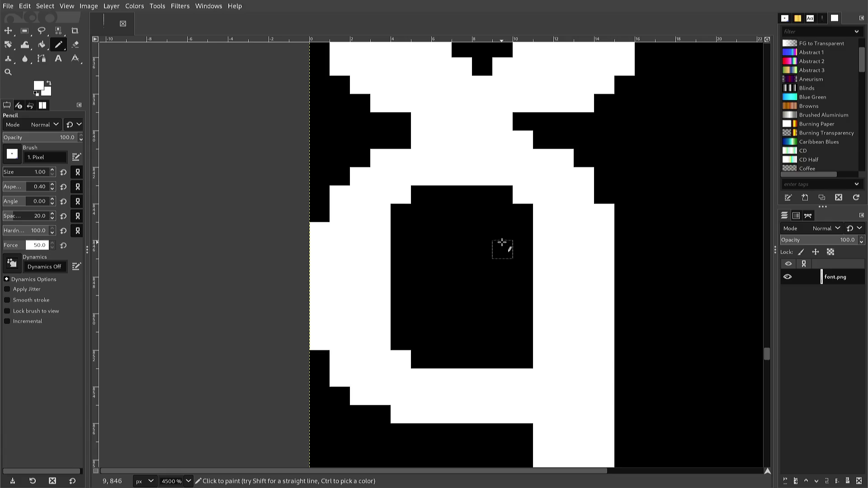
pyautogui.click(486, 201)
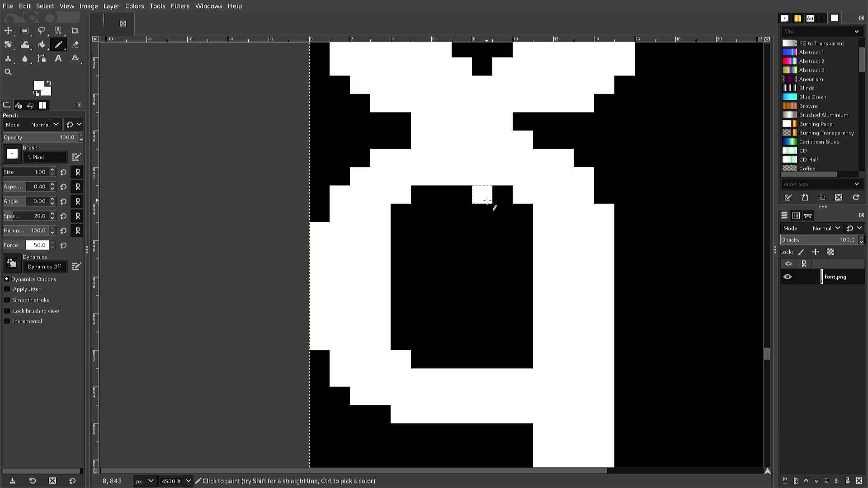
pyautogui.click(444, 198)
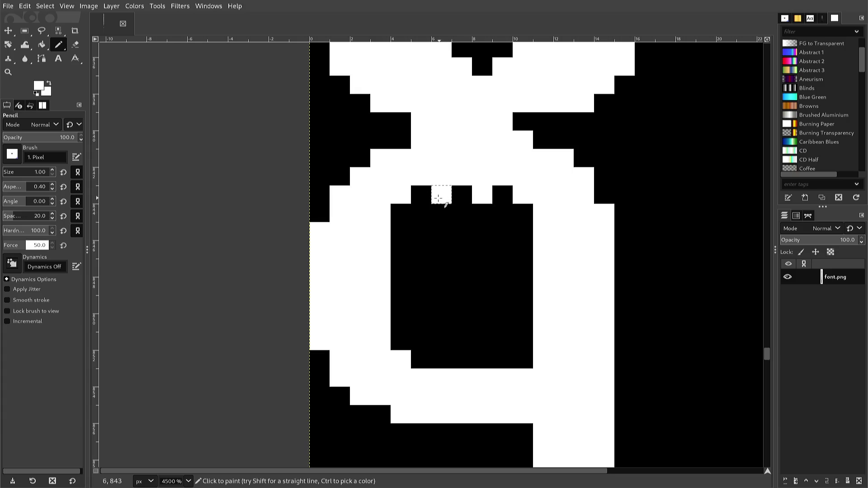
pyautogui.click(421, 195)
pyautogui.click(496, 200)
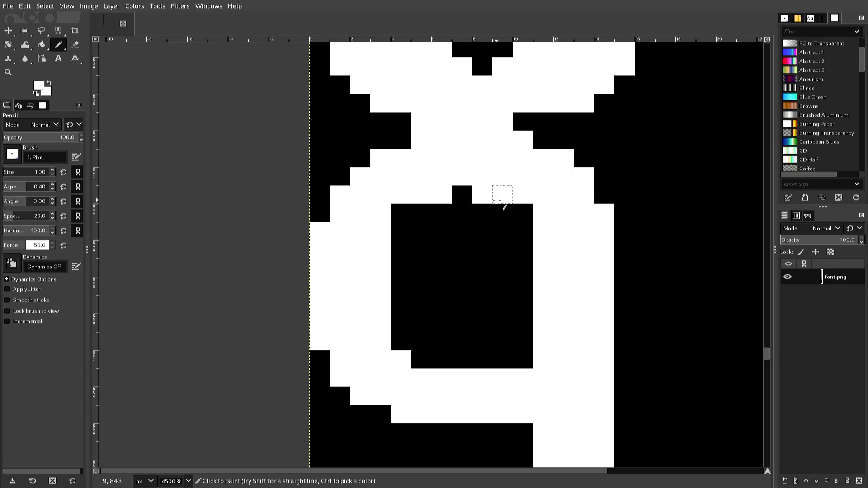
pyautogui.click(497, 209)
pyautogui.click(483, 213)
pyautogui.click(488, 228)
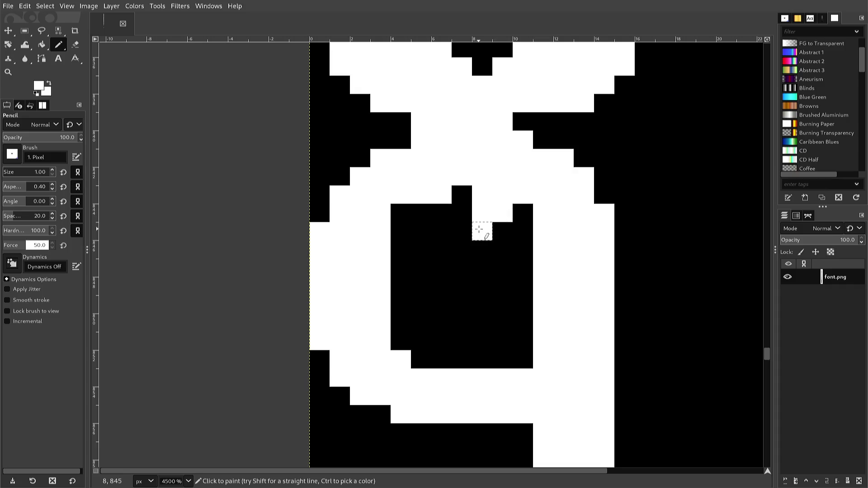
pyautogui.hotkey('ctrl', 'z')
pyautogui.hotkey('ctrl', 'z')
pyautogui.hotkey('ctrl', 'z')
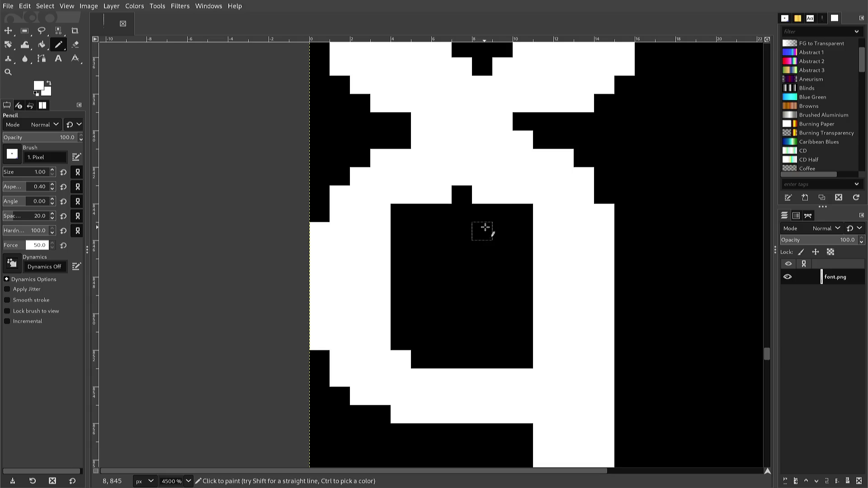
pyautogui.click(498, 213)
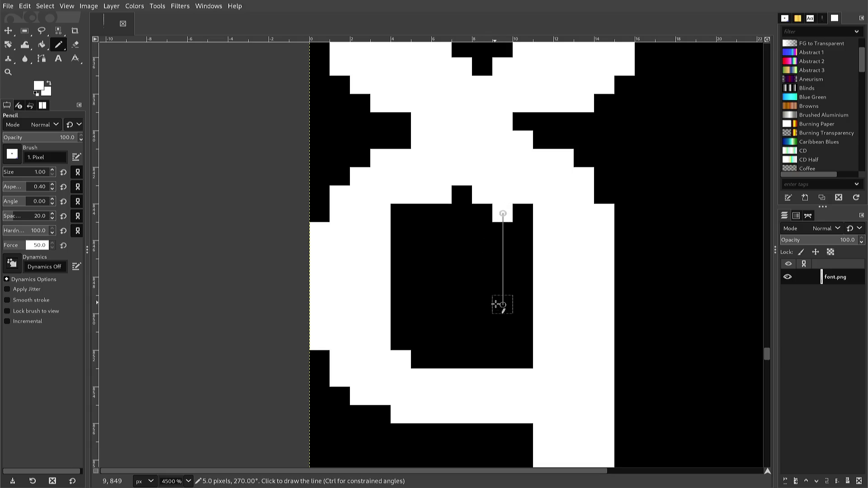
# Whiten the columns along the counter's right, bottom and left sides.
pyautogui.keyDown('shift'); pyautogui.click(502, 357); pyautogui.keyUp('shift')
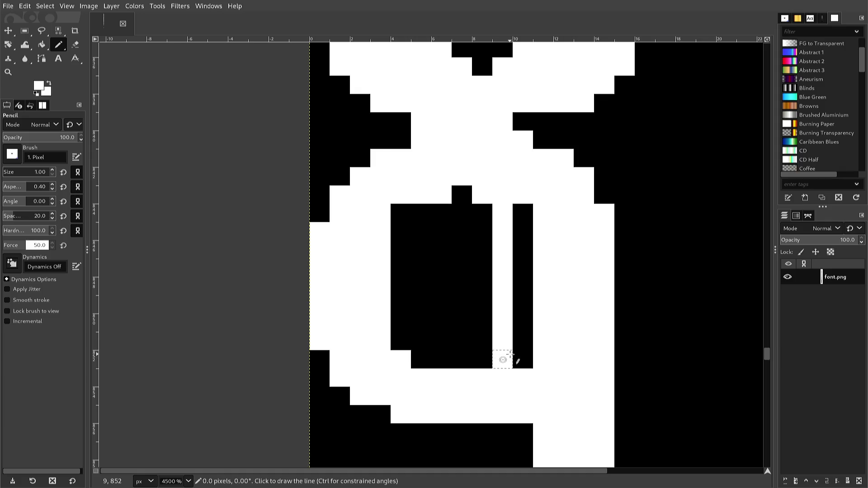
pyautogui.keyDown('shift'); pyautogui.click(523, 213); pyautogui.keyUp('shift')
pyautogui.click(441, 359)
pyautogui.click(427, 358)
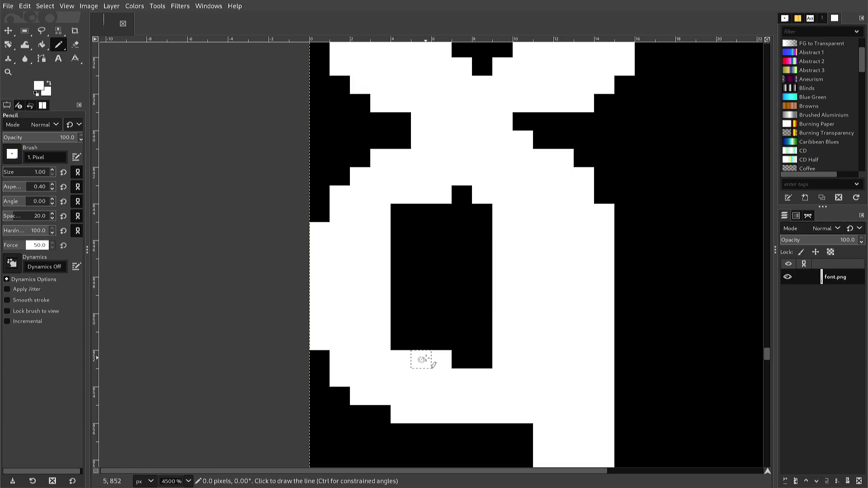
pyautogui.keyDown('shift'); pyautogui.click(421, 214); pyautogui.keyUp('shift')
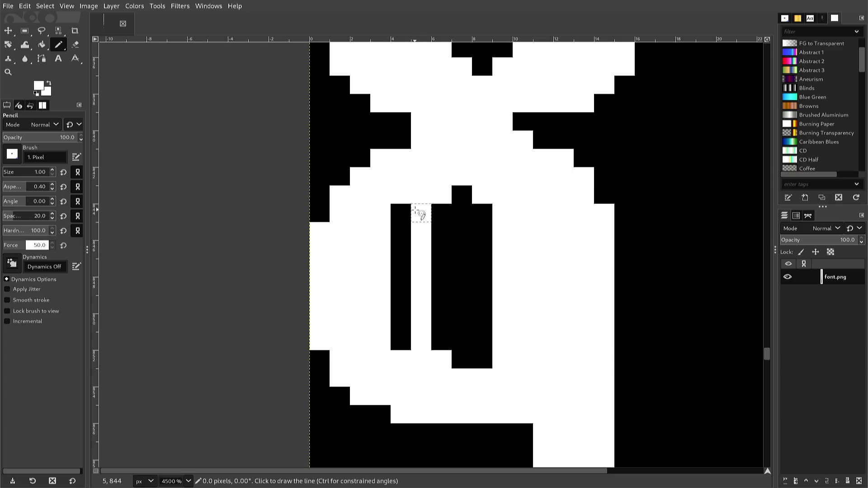
pyautogui.click(401, 213)
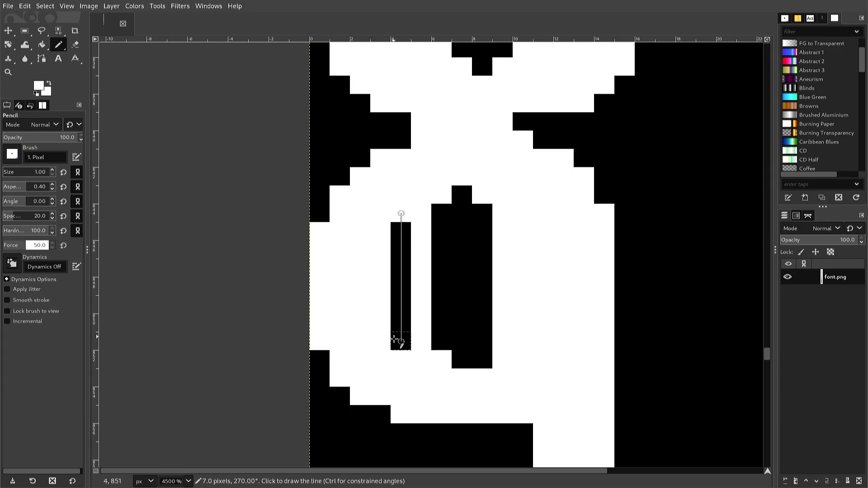
pyautogui.keyDown('shift'); pyautogui.click(400, 344); pyautogui.keyUp('shift')
pyautogui.scroll(-2, 394, 349)
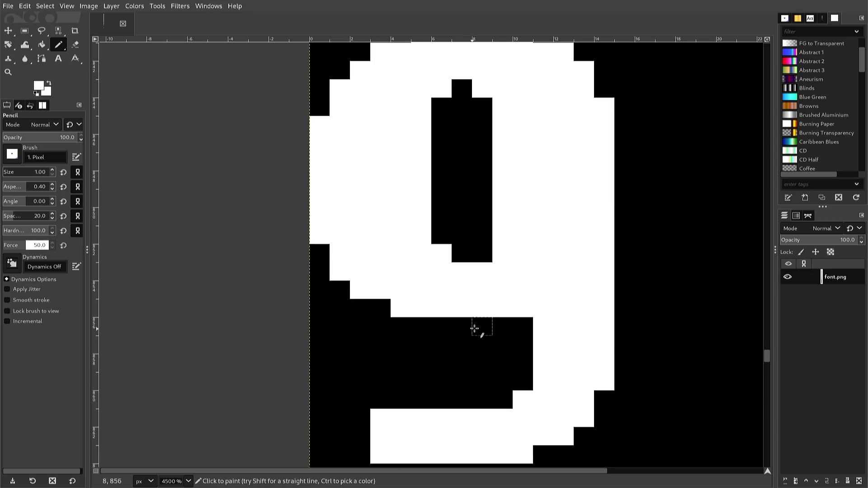
# Paint the black strip inside the 9's tail white, restoring one misplaced pixel to black.
pyautogui.click(508, 320)
pyautogui.moveTo(505, 324); pyautogui.dragTo(491, 378)
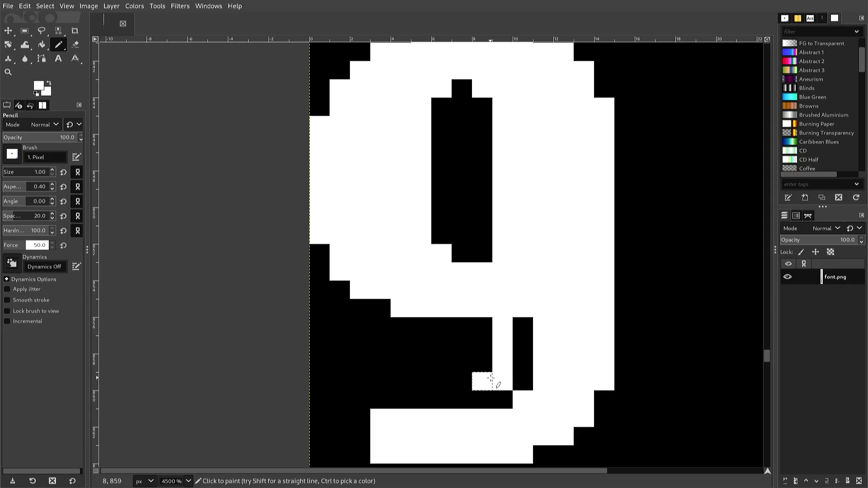
pyautogui.click(482, 396)
pyautogui.press('x')
pyautogui.click(476, 379)
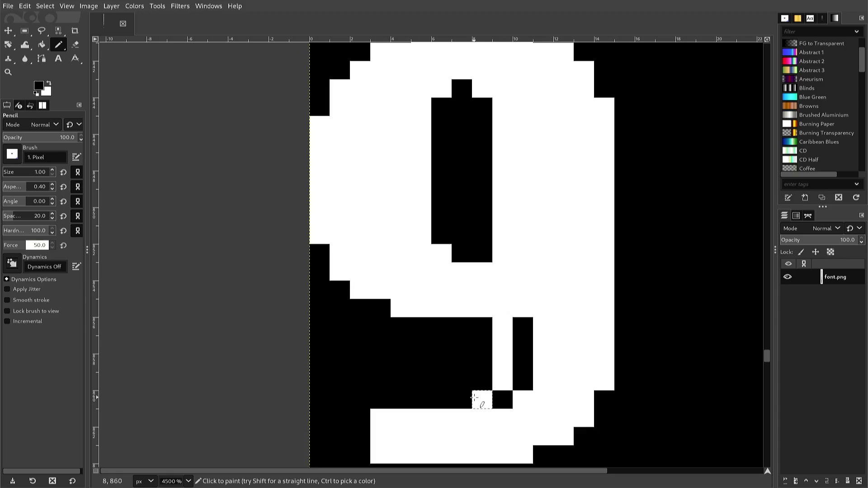
pyautogui.press('x')
pyautogui.click(493, 393)
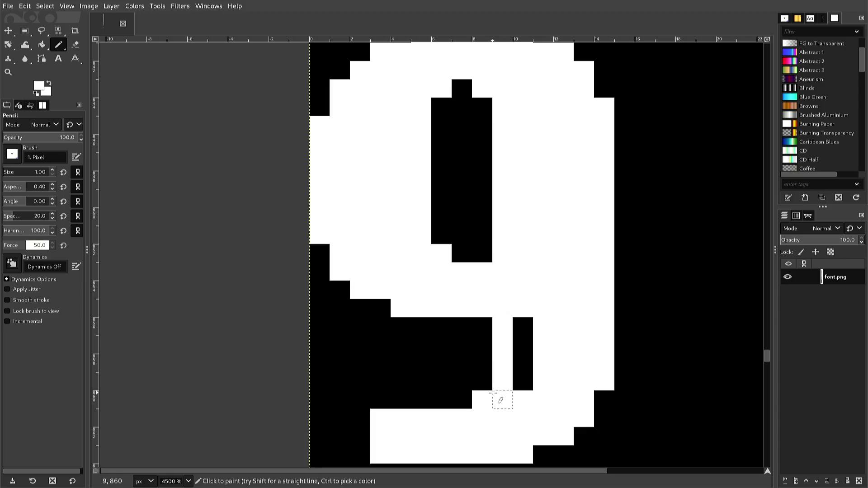
pyautogui.moveTo(518, 382); pyautogui.dragTo(520, 370)
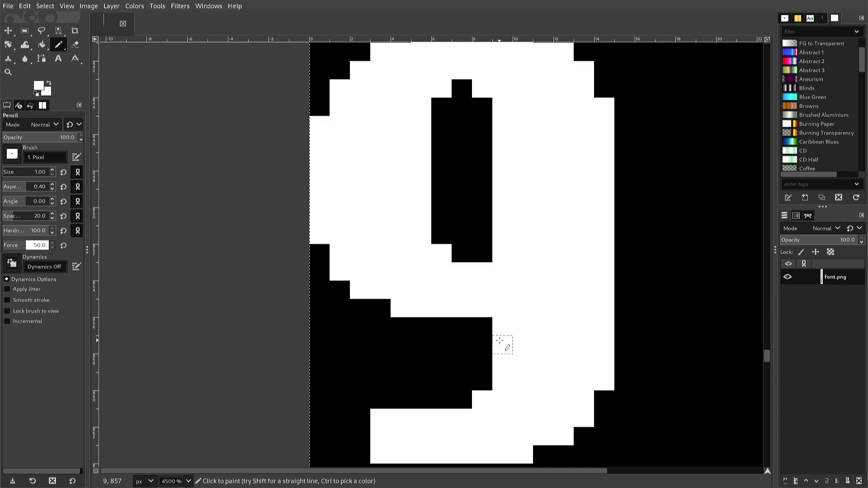
pyautogui.scroll(-2, 500, 342)
pyautogui.scroll(-2, 500, 341)
pyautogui.scroll(-2, 499, 342)
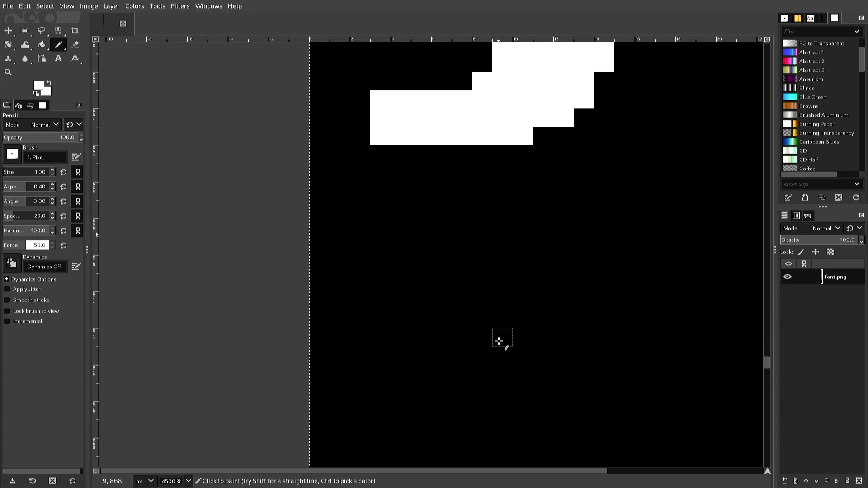
pyautogui.scroll(-2, 498, 341)
pyautogui.scroll(-3, 497, 342)
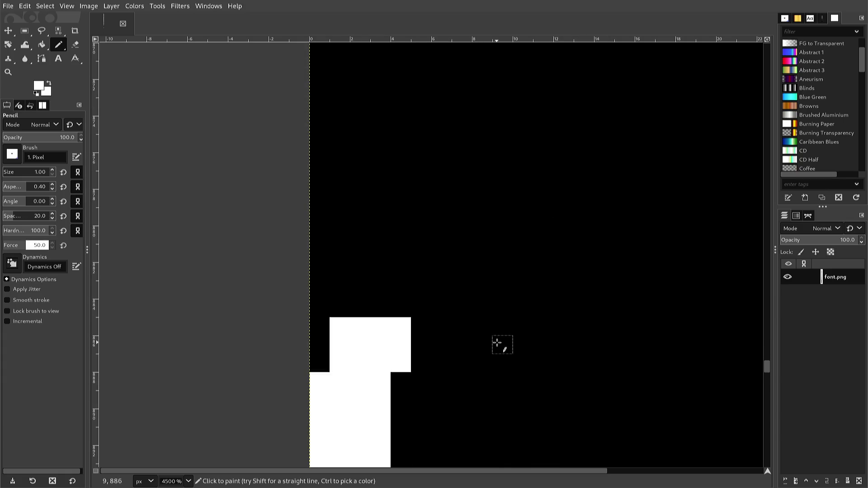
pyautogui.scroll(-2, 496, 343)
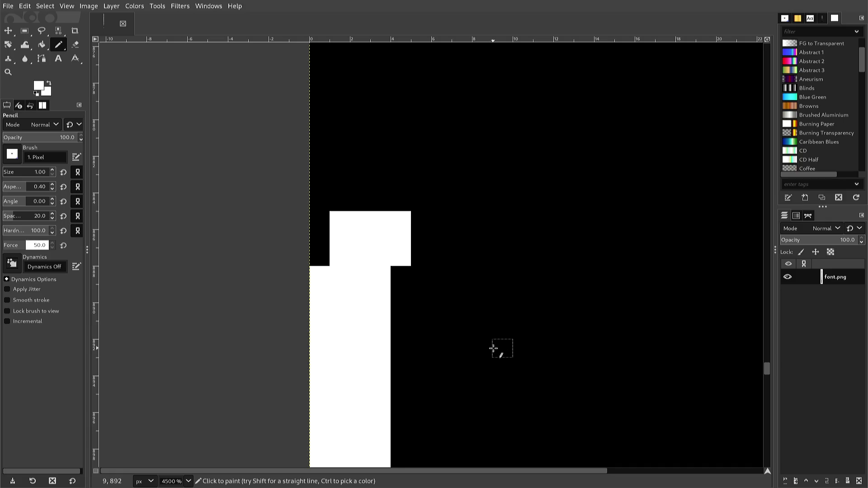
pyautogui.scroll(-2, 490, 352)
pyautogui.scroll(-2, 491, 352)
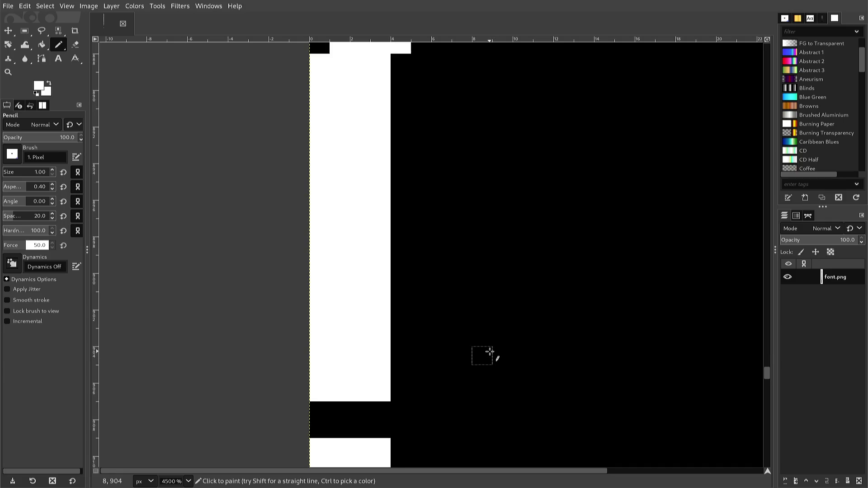
pyautogui.scroll(-2, 490, 352)
pyautogui.scroll(-2, 490, 352)
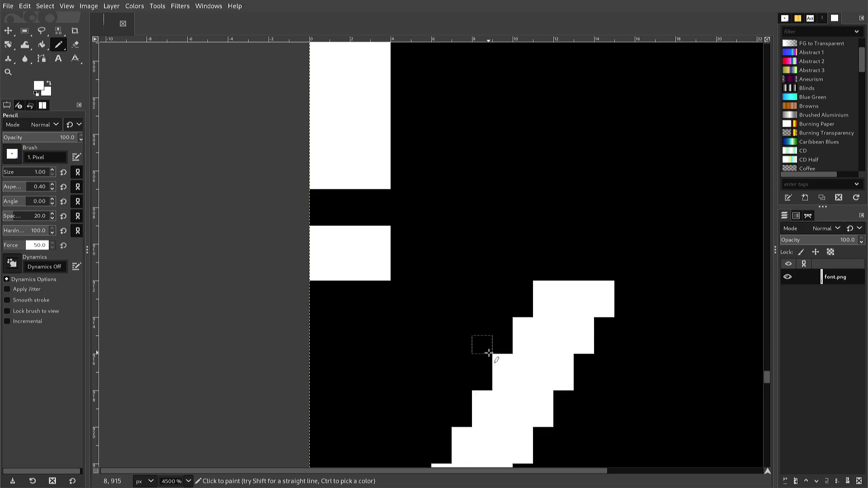
pyautogui.scroll(-4, 488, 353)
pyautogui.scroll(-2, 489, 353)
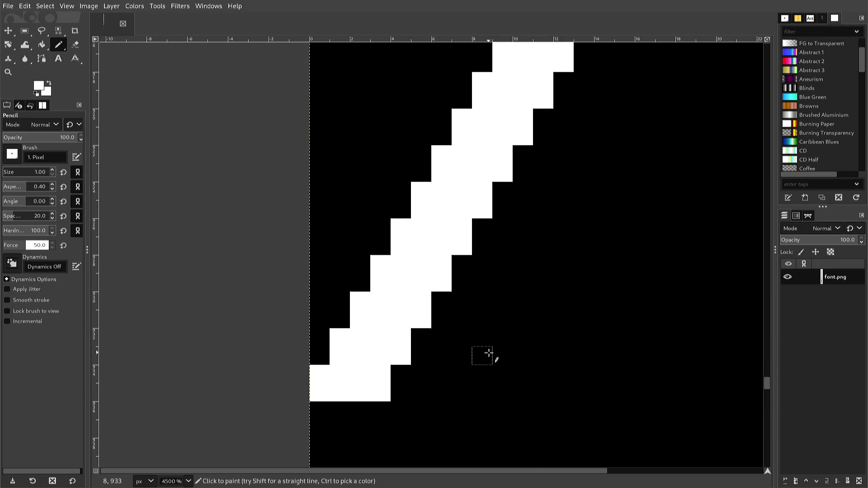
pyautogui.scroll(-2, 488, 354)
pyautogui.scroll(-2, 489, 352)
pyautogui.scroll(-2, 489, 352)
pyautogui.scroll(-2, 489, 353)
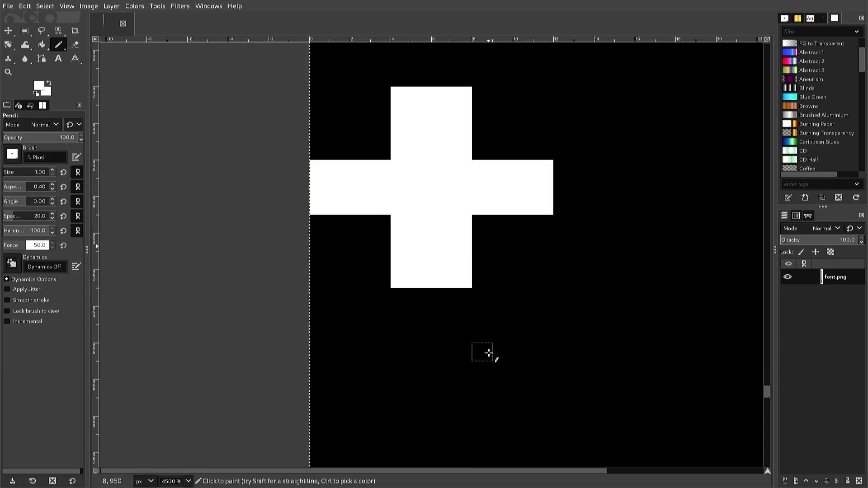
pyautogui.scroll(-2, 489, 353)
pyautogui.scroll(-2, 489, 352)
pyautogui.scroll(-2, 489, 353)
pyautogui.scroll(-2, 489, 353)
pyautogui.scroll(-2, 489, 353)
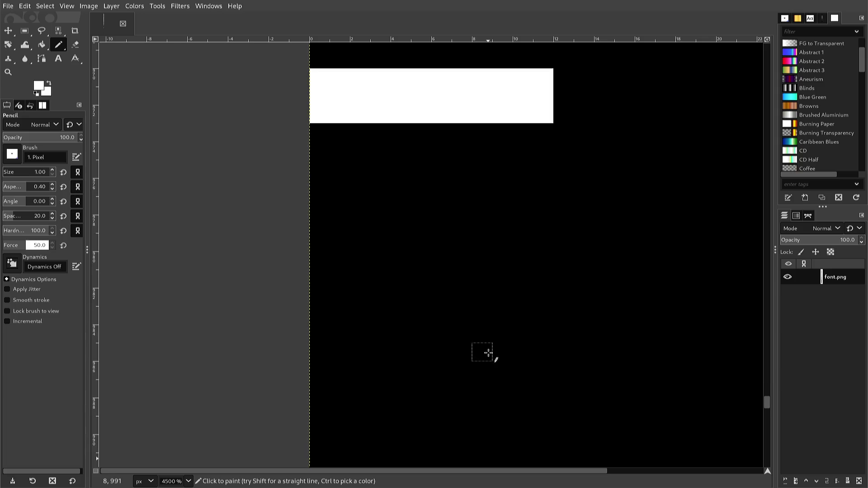
pyautogui.scroll(-2, 488, 353)
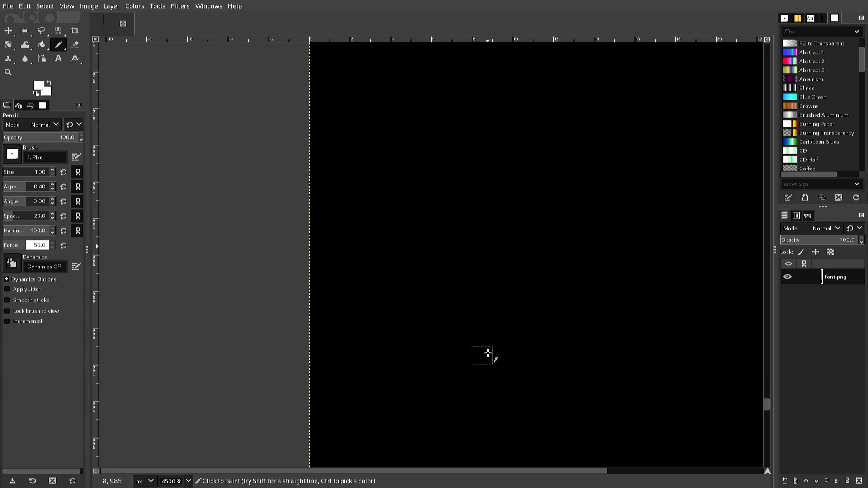
pyautogui.scroll(2, 489, 353)
pyautogui.scroll(2, 489, 353)
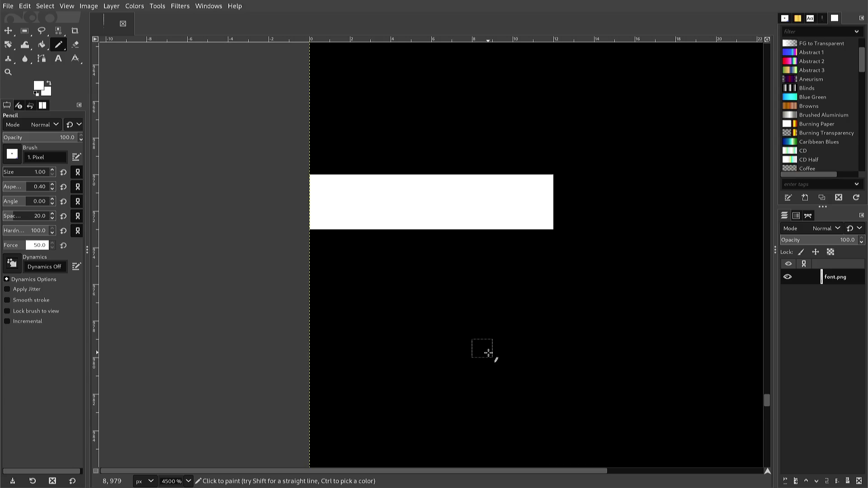
pyautogui.scroll(2, 489, 353)
pyautogui.scroll(2, 488, 353)
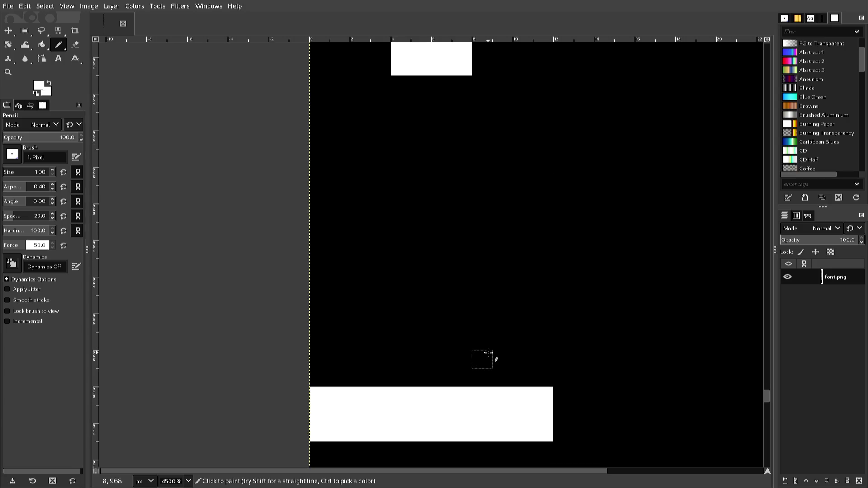
pyautogui.scroll(2, 489, 353)
pyautogui.scroll(2, 488, 353)
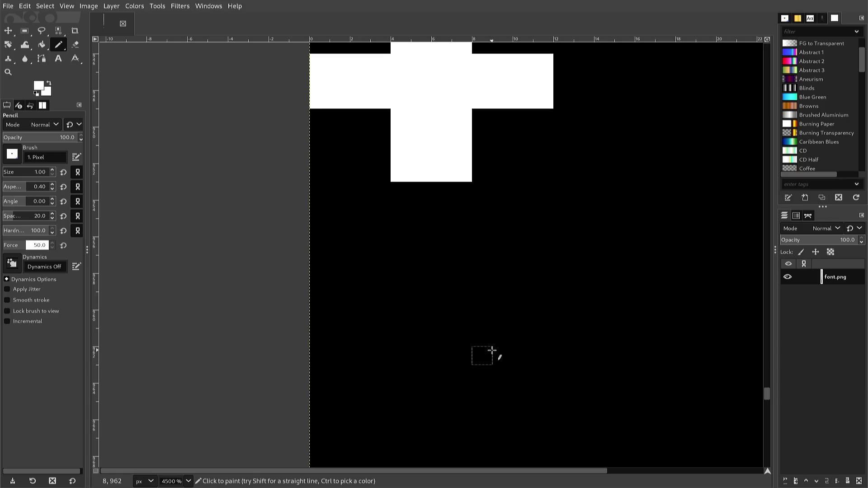
pyautogui.scroll(-1, 494, 316)
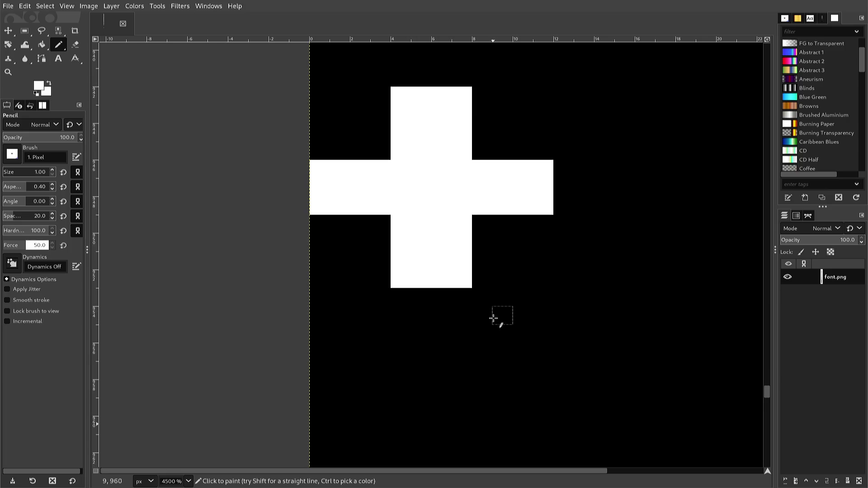
pyautogui.scroll(-1, 493, 319)
pyautogui.scroll(-2, 493, 318)
pyautogui.scroll(-2, 492, 320)
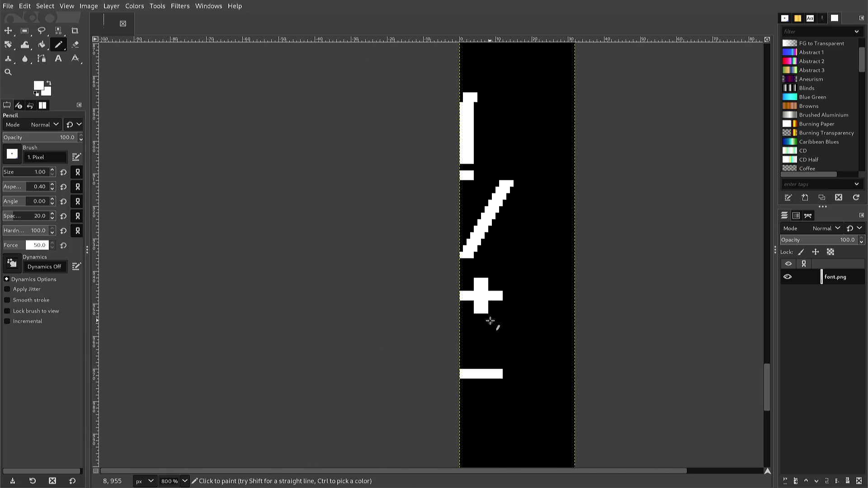
pyautogui.scroll(3, 490, 321)
pyautogui.scroll(3, 490, 321)
pyautogui.scroll(2, 491, 321)
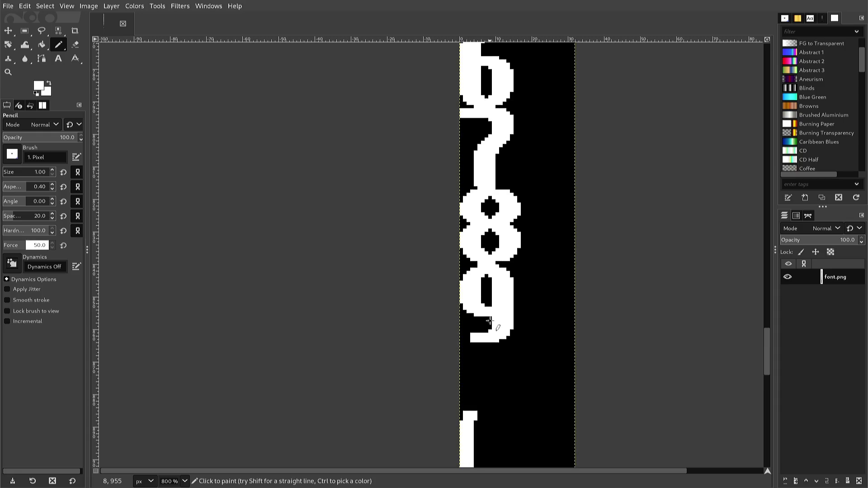
pyautogui.scroll(3, 490, 322)
pyautogui.scroll(3, 490, 321)
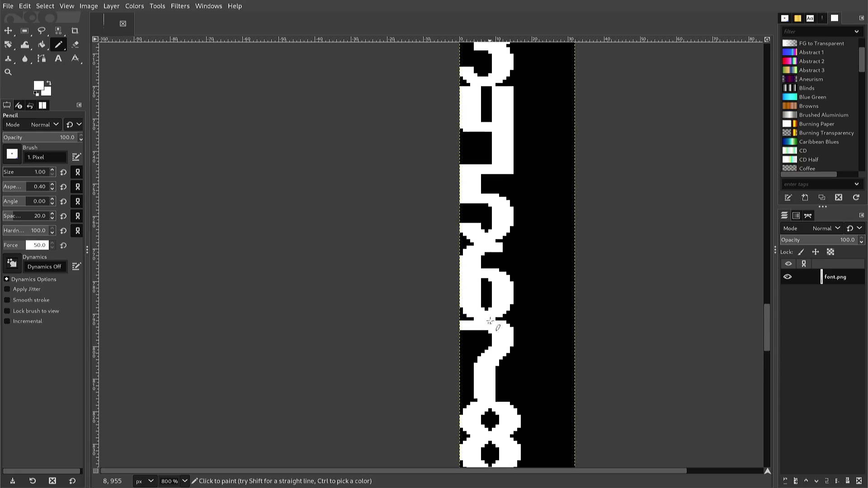
pyautogui.scroll(3, 490, 322)
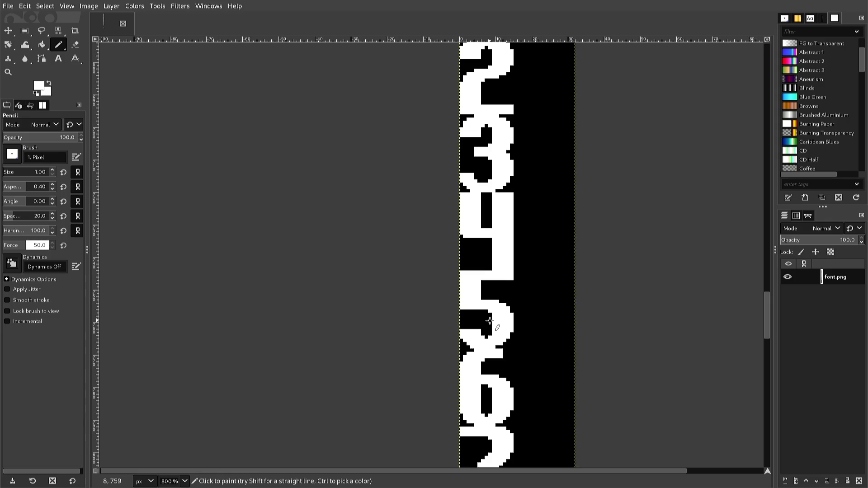
# Re-export the cleaned font sheet over font.png with Ctrl+E.
pyautogui.scroll(-3, 490, 321)
pyautogui.scroll(-2, 490, 321)
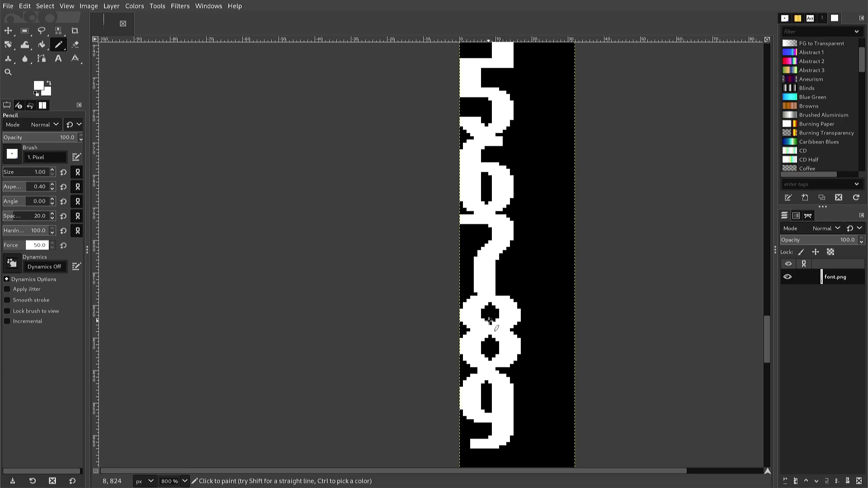
pyautogui.press('ctrl')
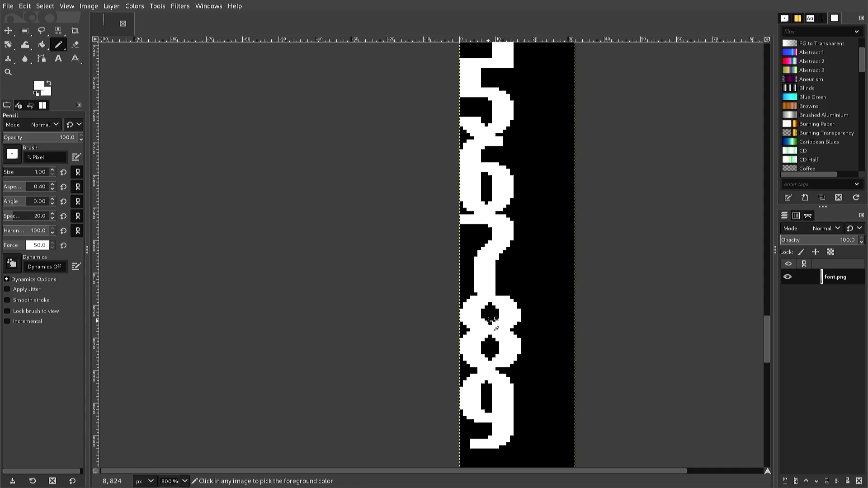
pyautogui.hotkey('ctrl', 'e')
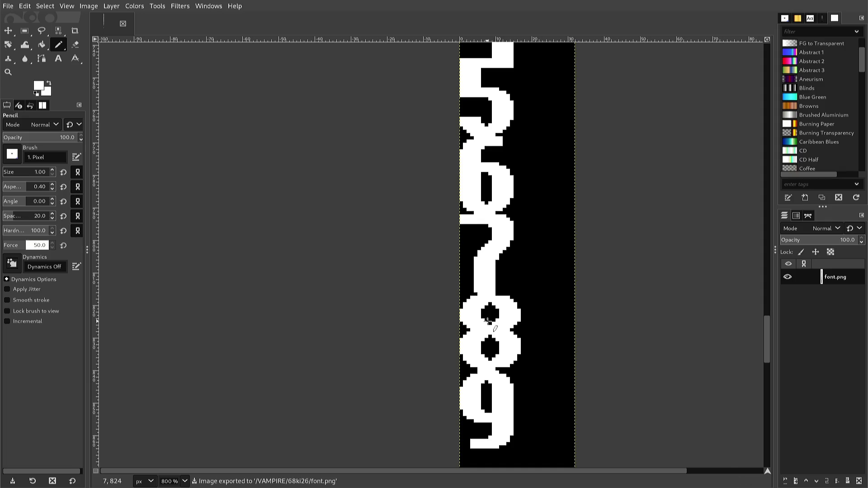
pyautogui.scroll(-5, 488, 322)
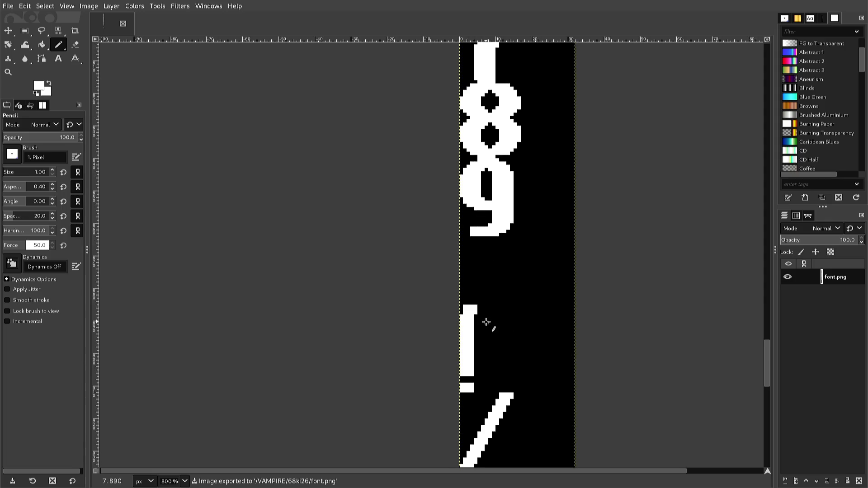
pyautogui.scroll(-2, 487, 322)
pyautogui.scroll(-3, 486, 322)
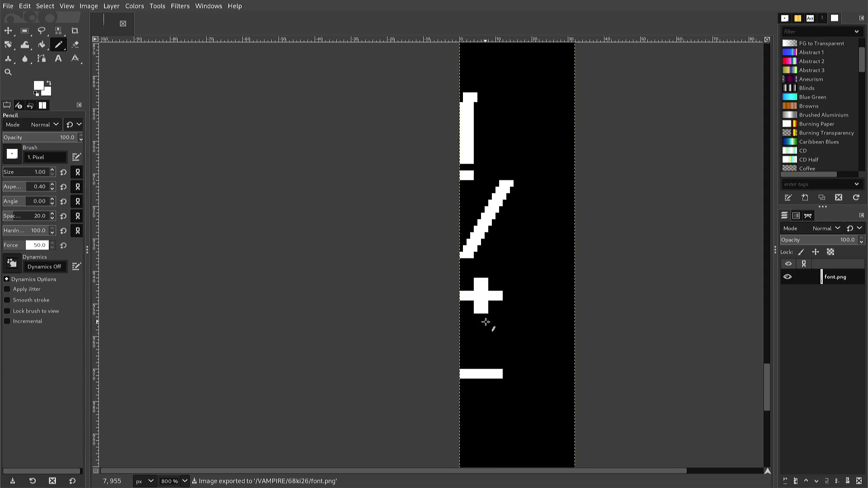
pyautogui.scroll(-3, 486, 322)
pyautogui.scroll(-3, 486, 322)
pyautogui.scroll(-3, 486, 322)
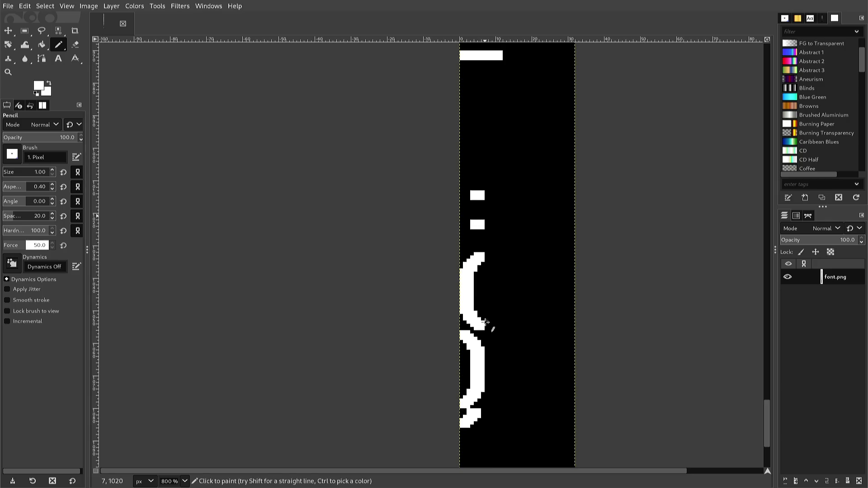
pyautogui.scroll(-3, 485, 321)
pyautogui.scroll(-2, 486, 322)
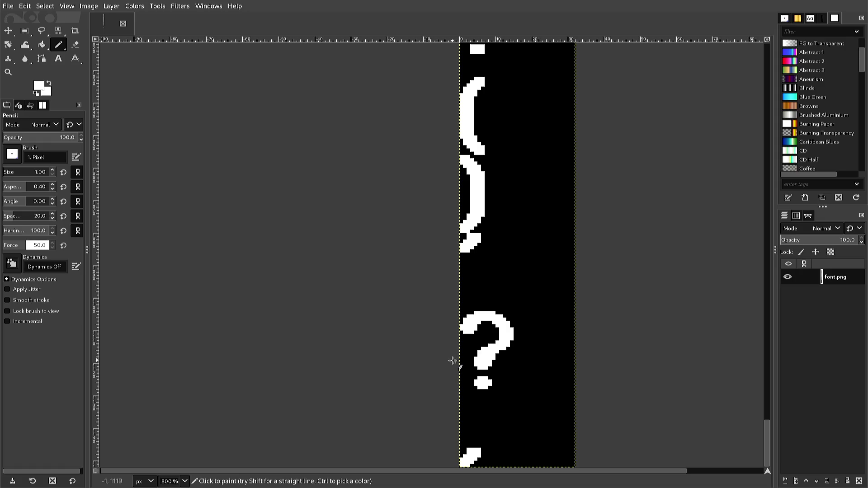
pyautogui.scroll(2, 453, 360)
pyautogui.scroll(2, 455, 360)
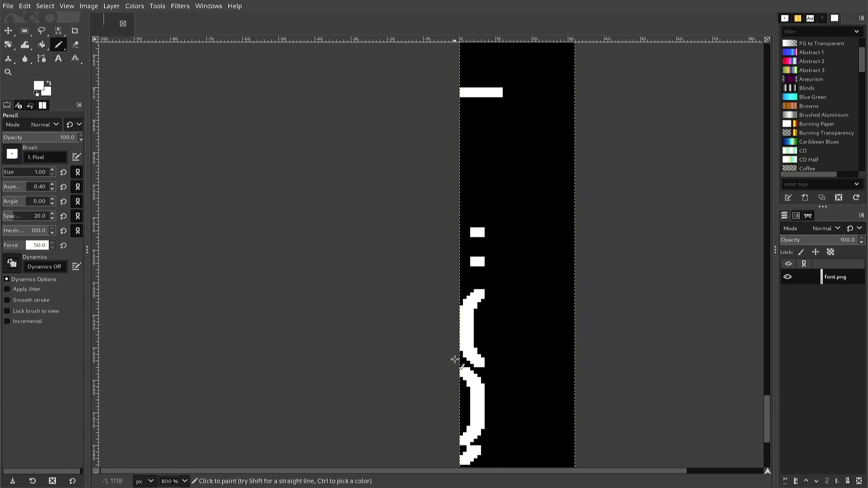
pyautogui.scroll(2, 455, 360)
pyautogui.scroll(2, 455, 360)
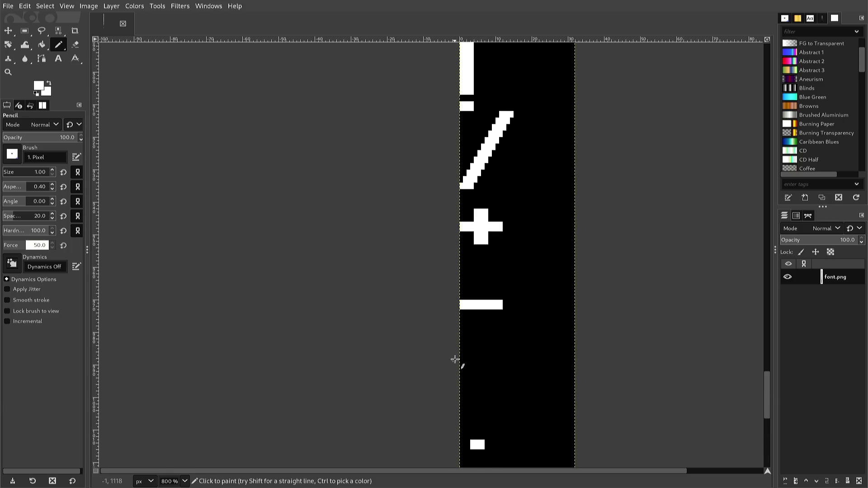
pyautogui.scroll(2, 455, 360)
pyautogui.scroll(2, 455, 360)
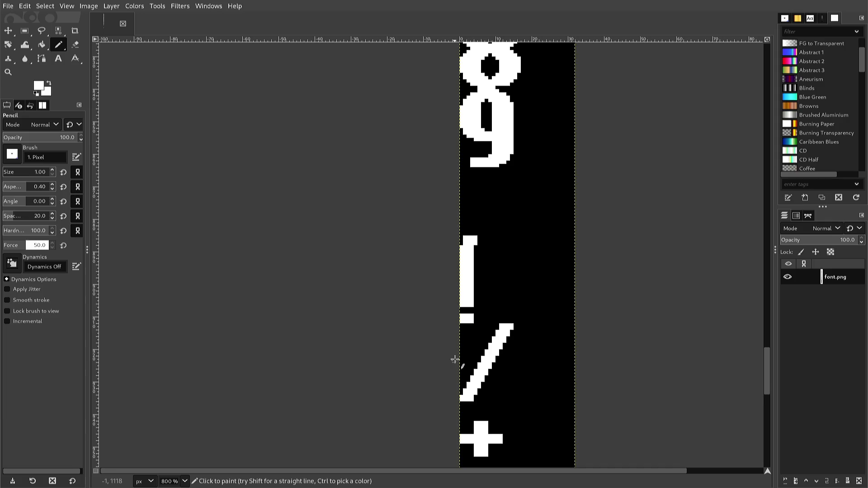
pyautogui.scroll(2, 455, 360)
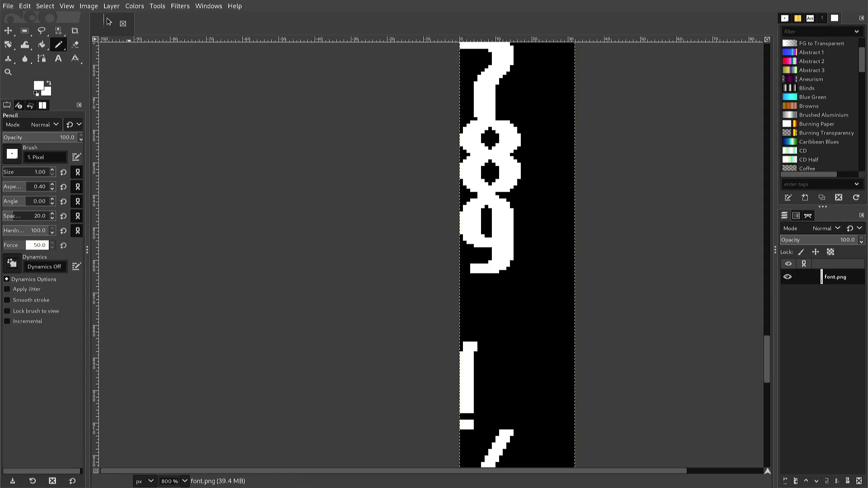
pyautogui.click(93, 7)
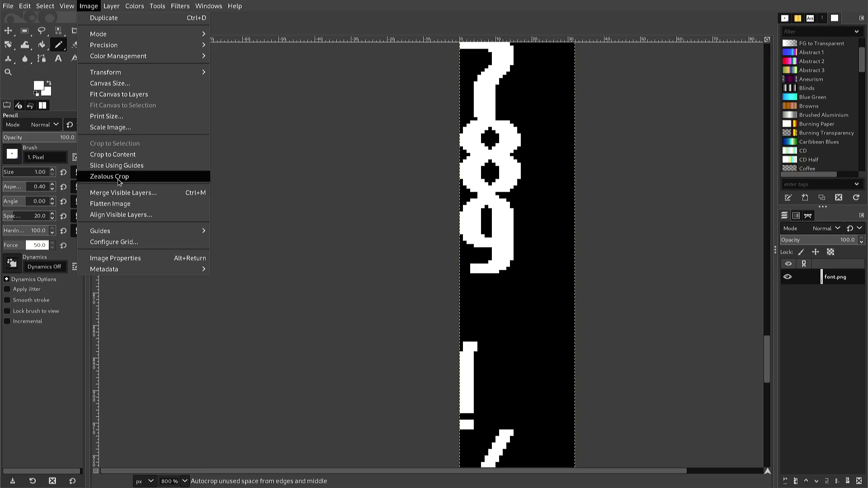
# Set the grid spacing to 32 px horizontal and 24 px vertical, with the chain unlinked.
pyautogui.click(127, 242)
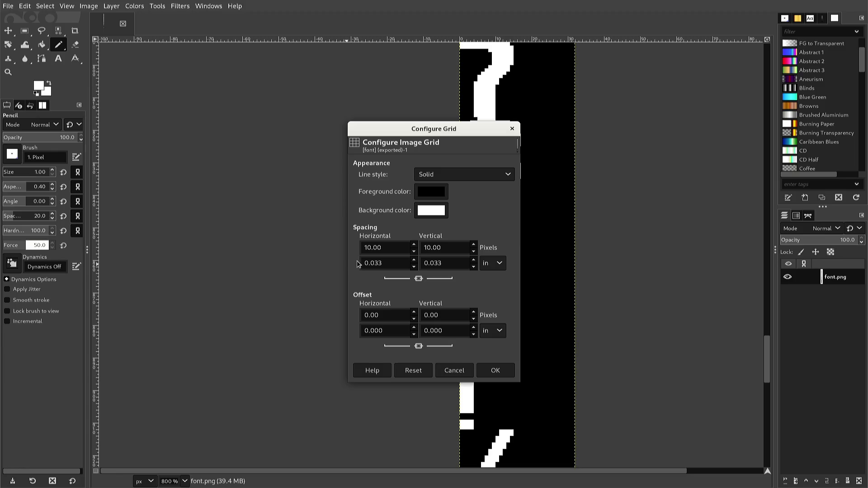
pyautogui.moveTo(382, 250); pyautogui.dragTo(353, 252)
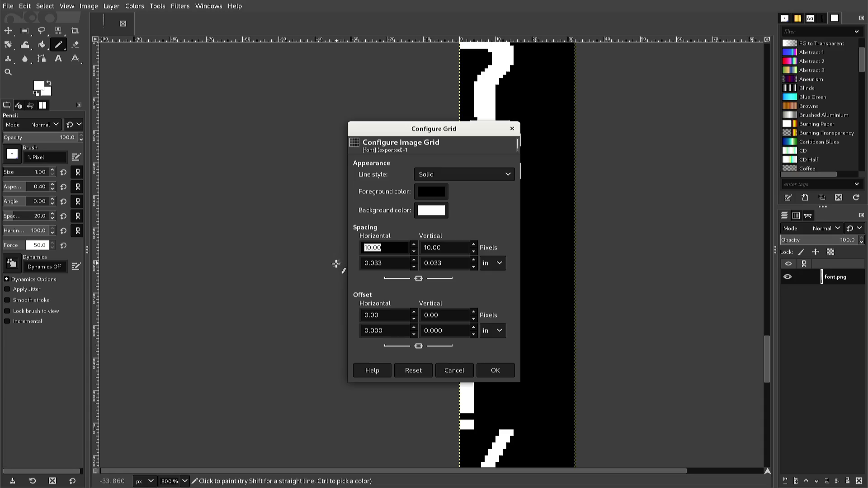
pyautogui.write('32')
pyautogui.press('Tab')
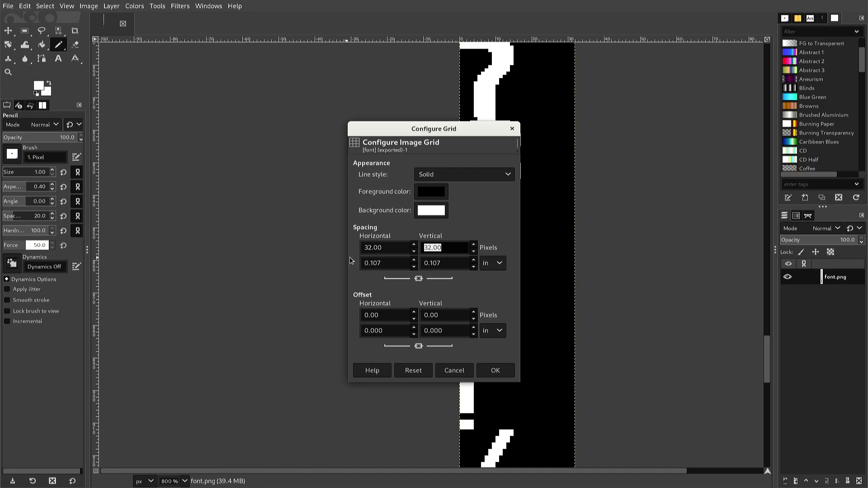
pyautogui.click(412, 279)
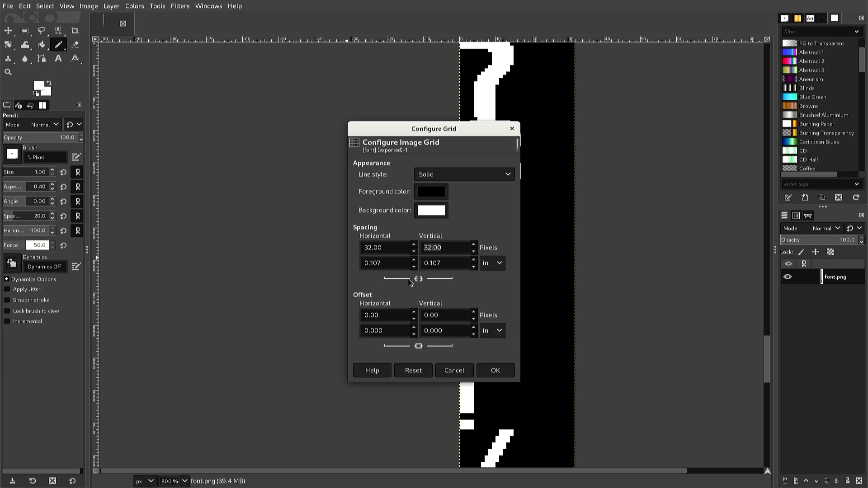
pyautogui.click(427, 252)
pyautogui.click(427, 250)
pyautogui.doubleClick(427, 251)
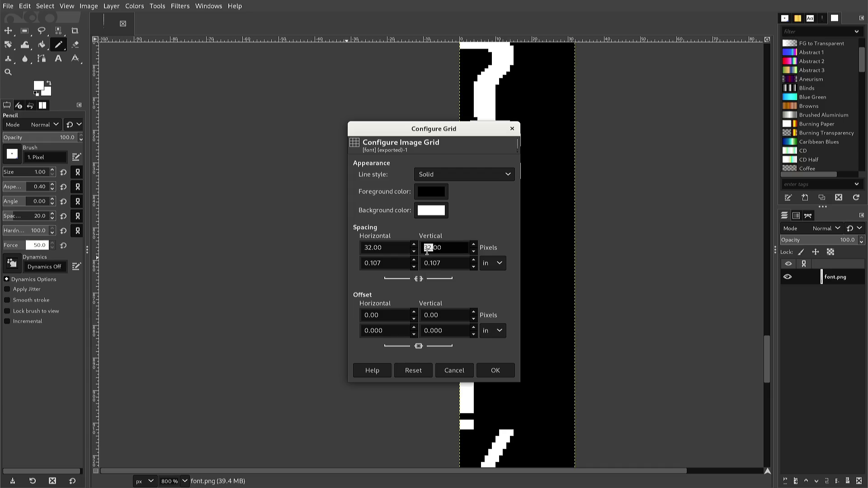
pyautogui.write('24')
pyautogui.press('Delete')
pyautogui.press('Delete')
pyautogui.press('Return')
pyautogui.click(488, 370)
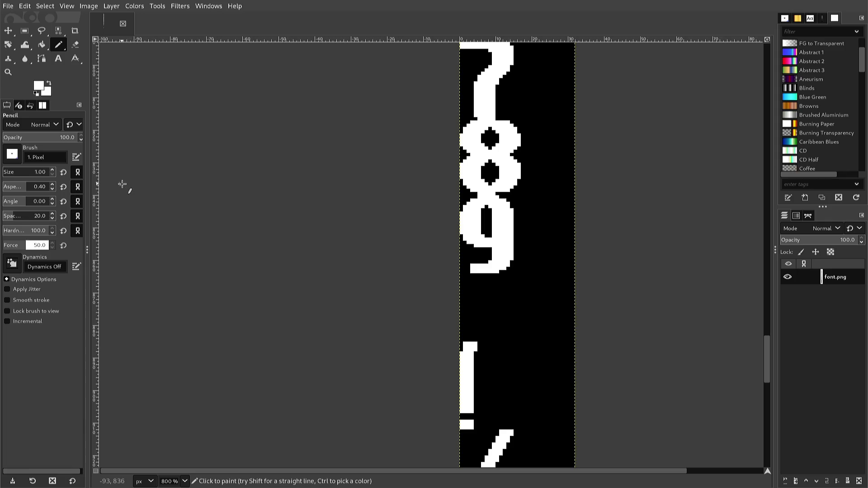
pyautogui.click(67, 6)
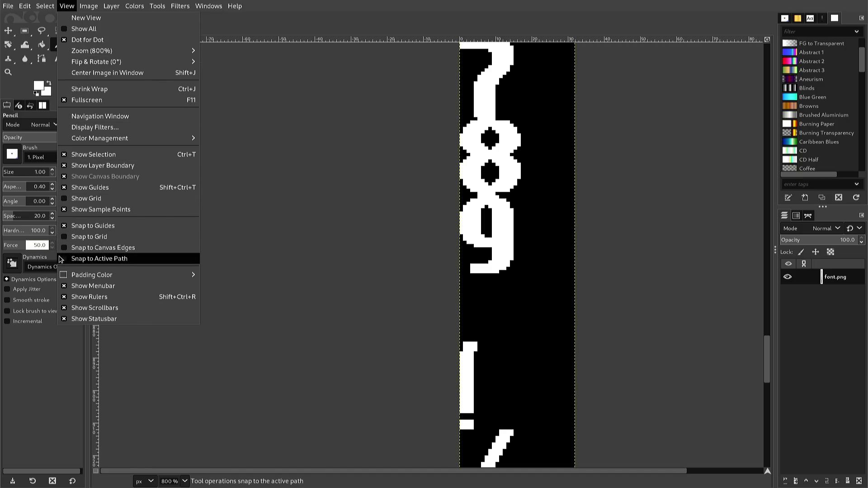
# Show the grid and change its line colour to bright yellow in Configure Grid.
pyautogui.click(72, 203)
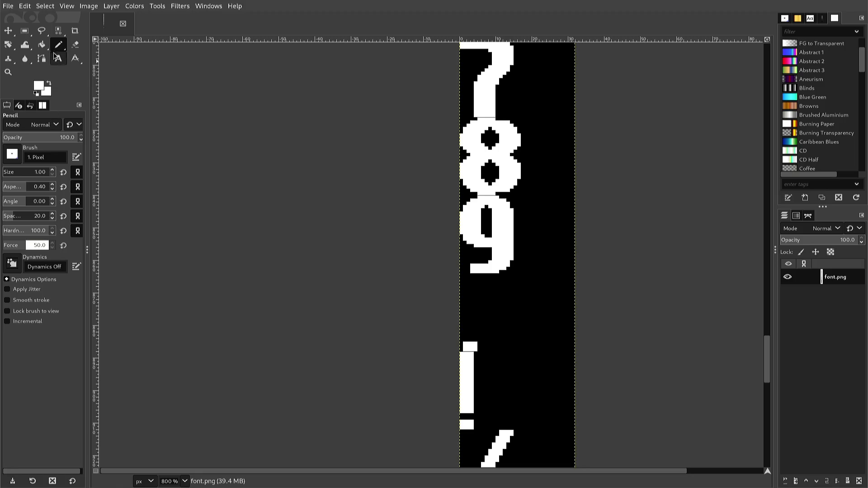
pyautogui.click(81, 8)
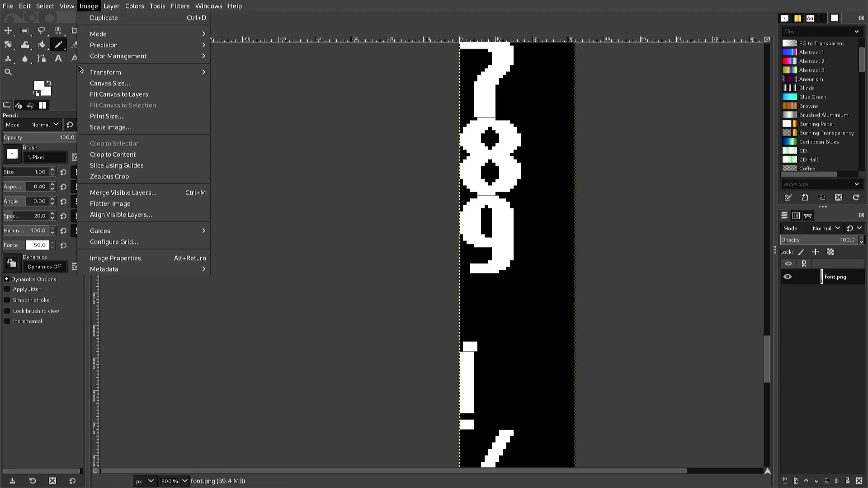
pyautogui.click(90, 243)
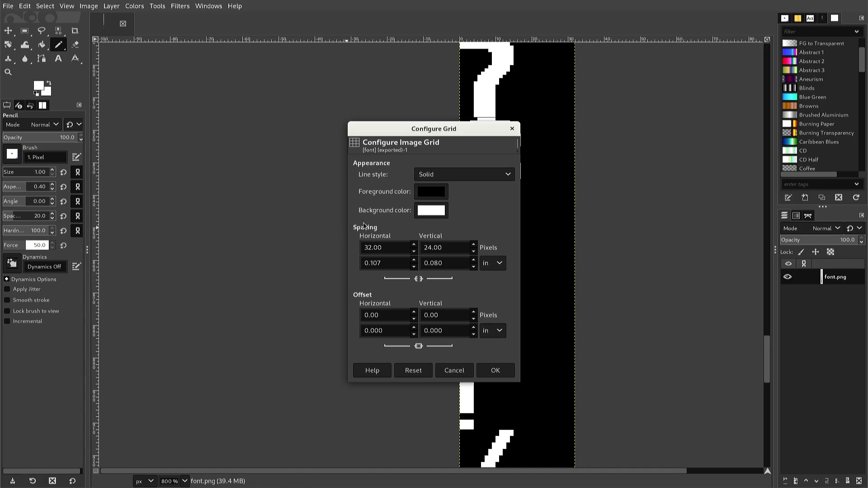
pyautogui.click(426, 194)
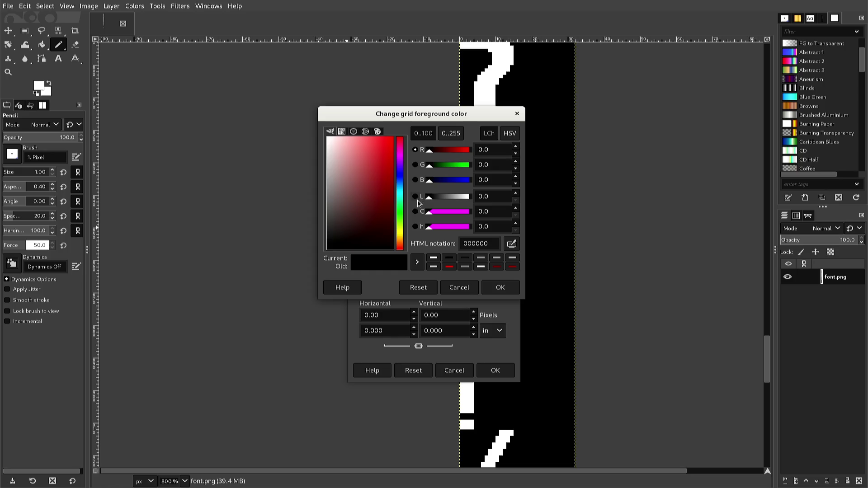
pyautogui.click(401, 235)
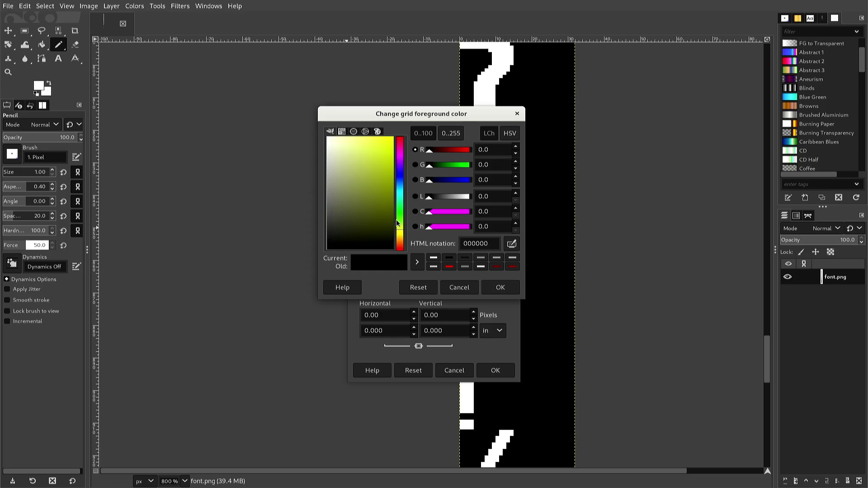
pyautogui.moveTo(379, 167); pyautogui.dragTo(389, 138)
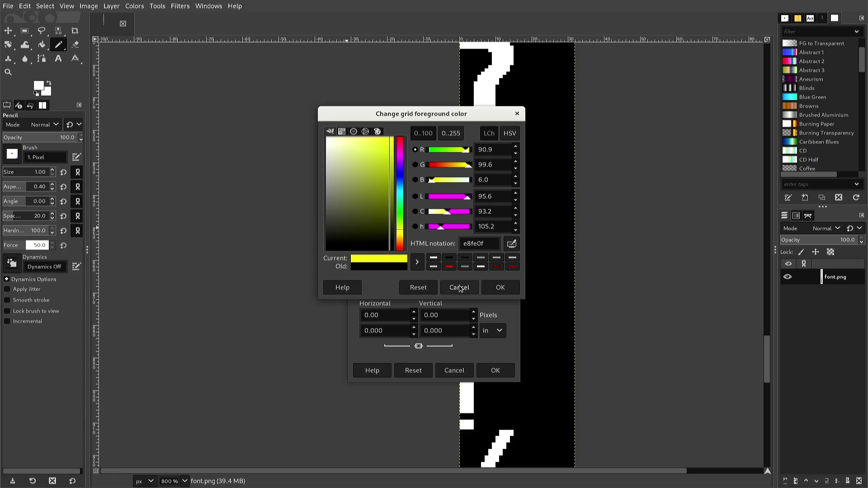
pyautogui.click(500, 287)
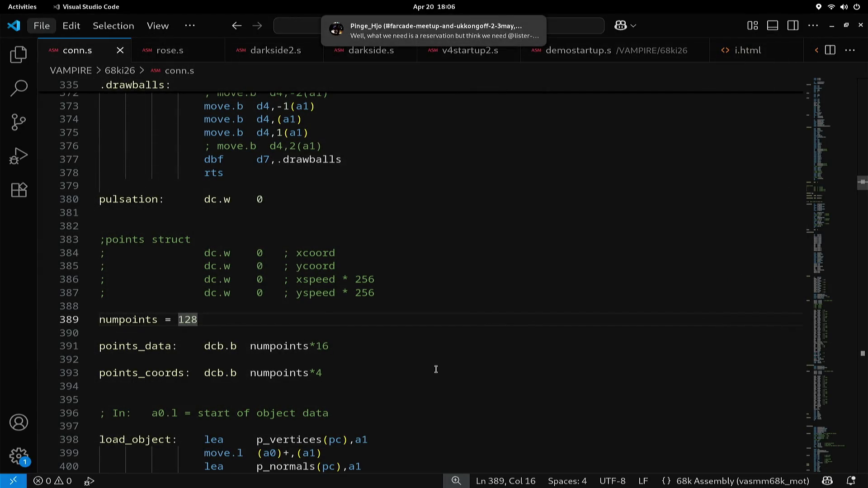
# Undo the stray Z and G after 128 so line 389 reads numpoints = 128.
pyautogui.scroll(1, 434, 374)
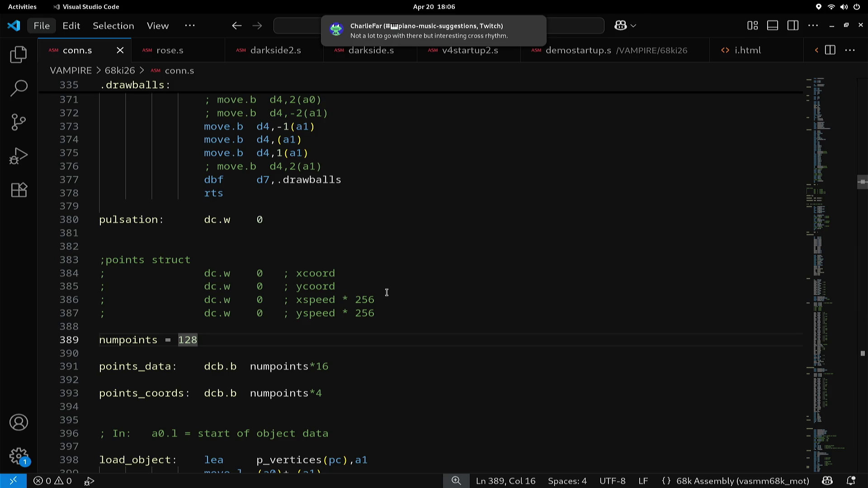
pyautogui.hotkey('alt', 'Tab')
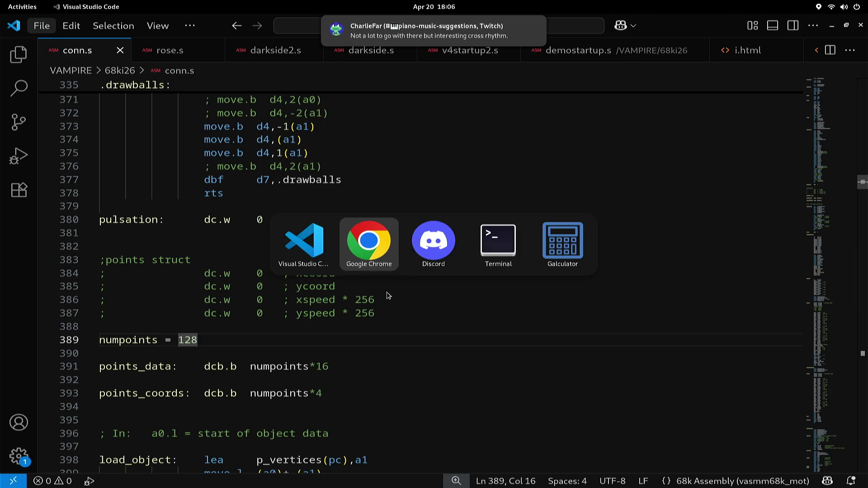
pyautogui.hotkey('alt', 'Tab')
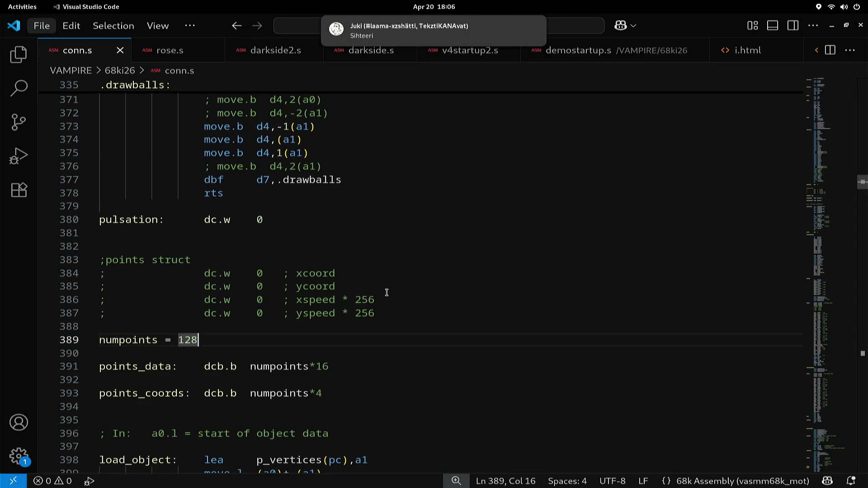
pyautogui.write('Z')
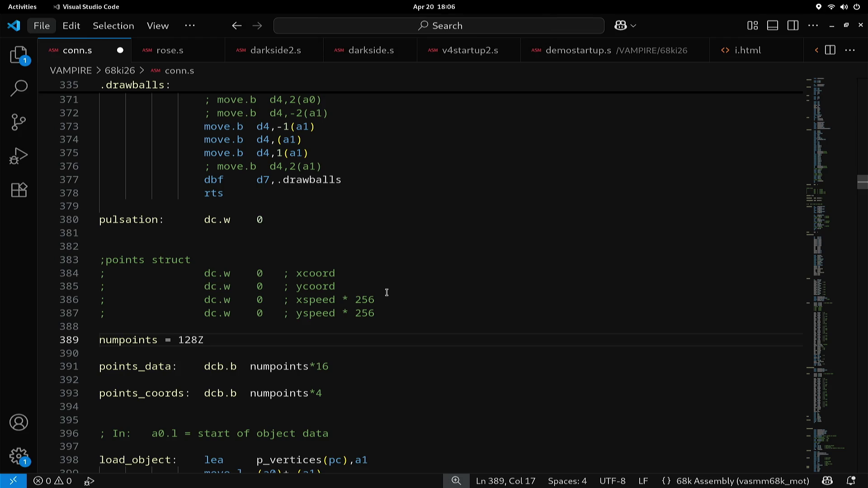
pyautogui.hotkey('ctrl', 'z')
pyautogui.write('G')
pyautogui.hotkey('ctrl', 'z')
pyautogui.press('super')
pyautogui.write('G')
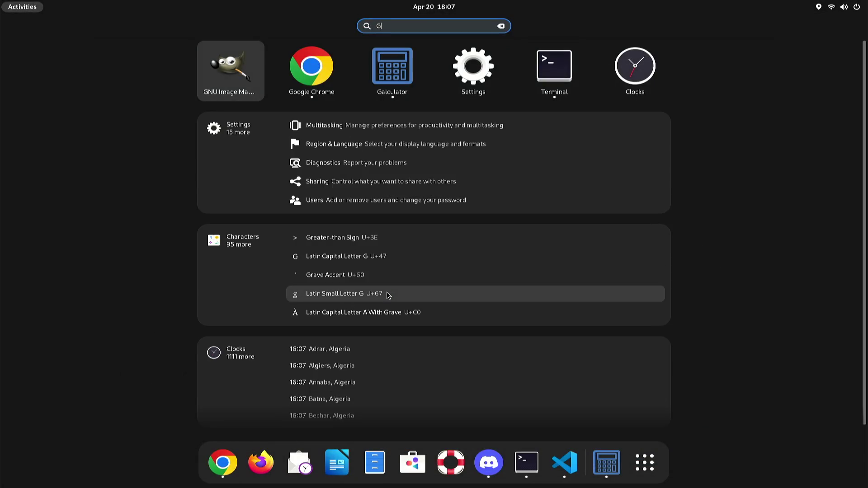
# Launch GNU Image Manipulation Program from the Activities search results.
pyautogui.press('super')
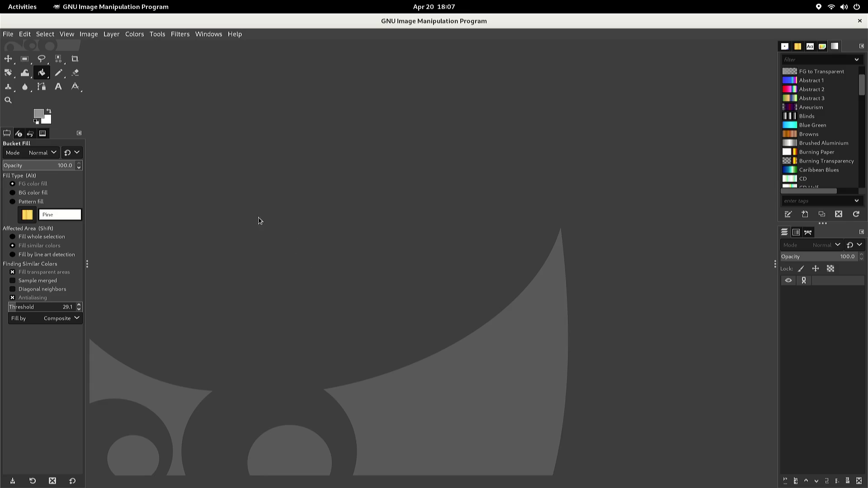
# Open font.png from the recent files list.
pyautogui.click(8, 35)
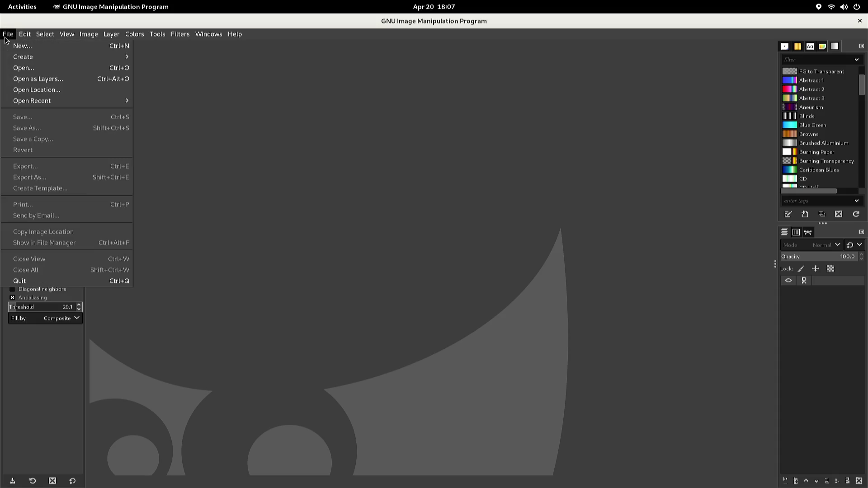
pyautogui.moveTo(11, 101)
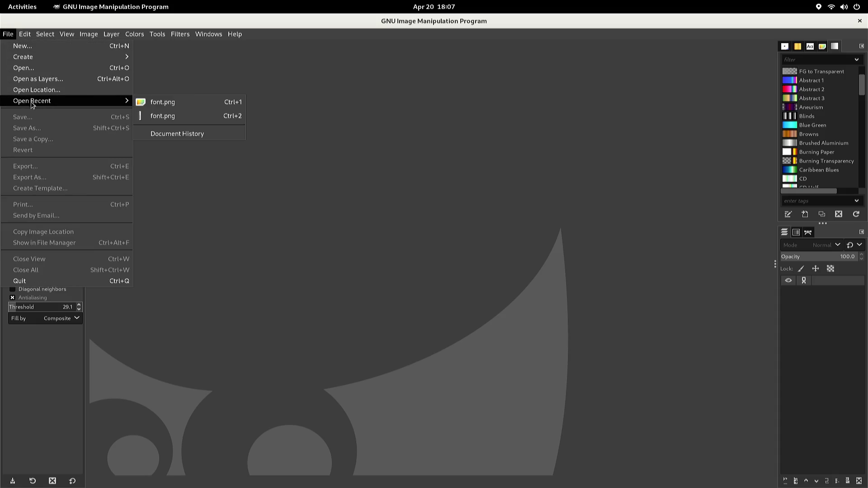
pyautogui.click(141, 103)
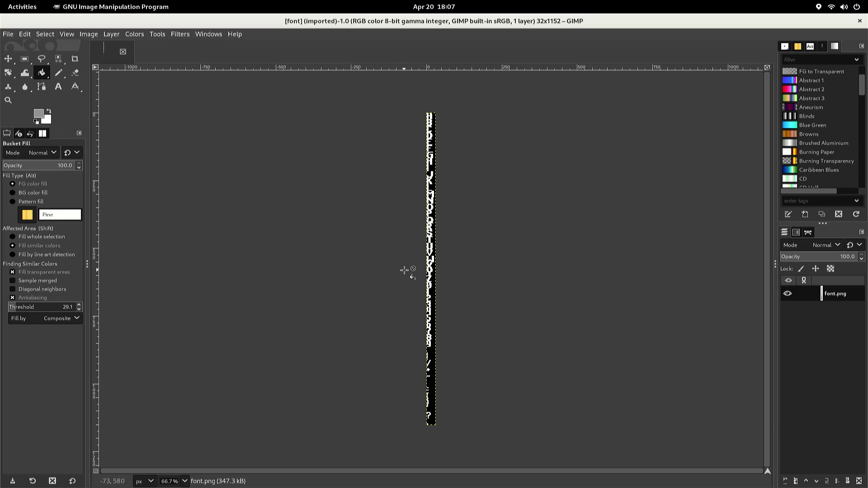
# Zoom in and out on the glyph strip to inspect individual glyph pixels.
pyautogui.press('+')
pyautogui.press('+')
pyautogui.press('+')
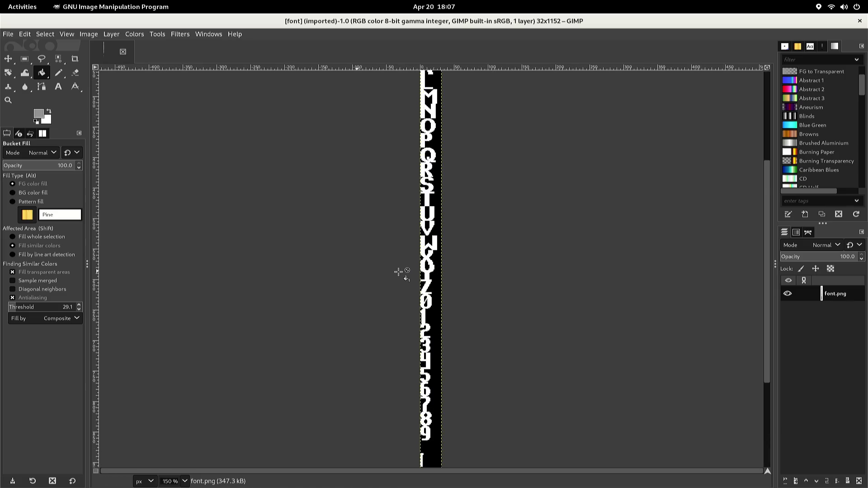
pyautogui.press('+')
pyautogui.press('+')
pyautogui.press('+')
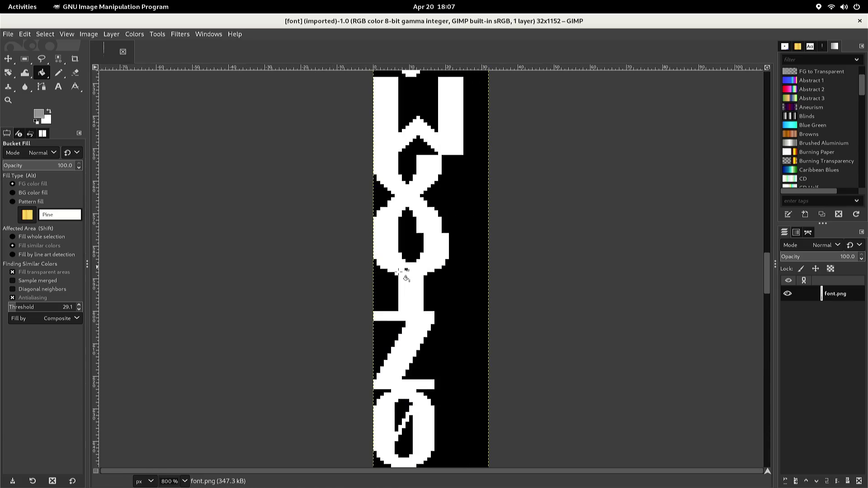
pyautogui.press('+')
pyautogui.press('+')
pyautogui.press('+')
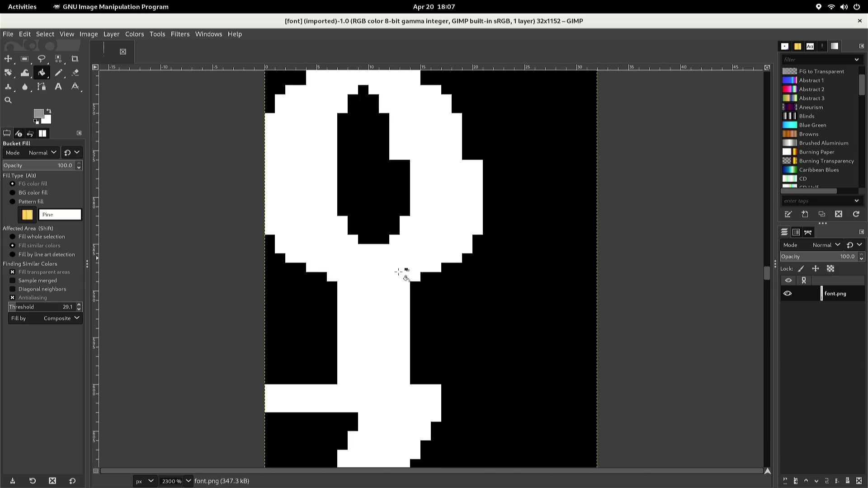
pyautogui.press('+')
pyautogui.press('+')
pyautogui.press('-')
pyautogui.press('-')
pyautogui.press('-')
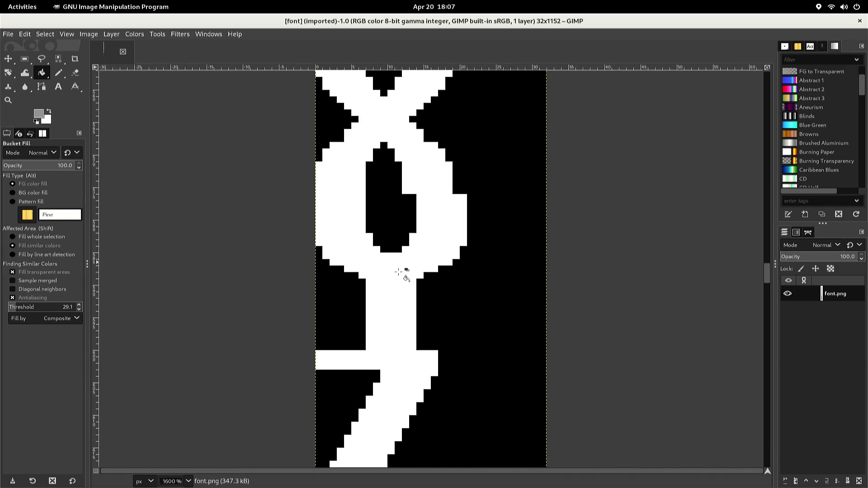
pyautogui.press('-')
pyautogui.press('-')
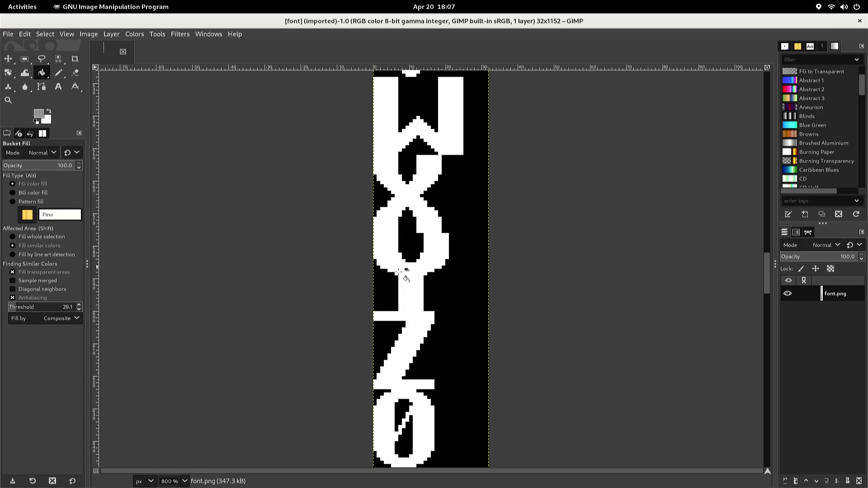
pyautogui.press('-')
pyautogui.press('-')
pyautogui.press('-')
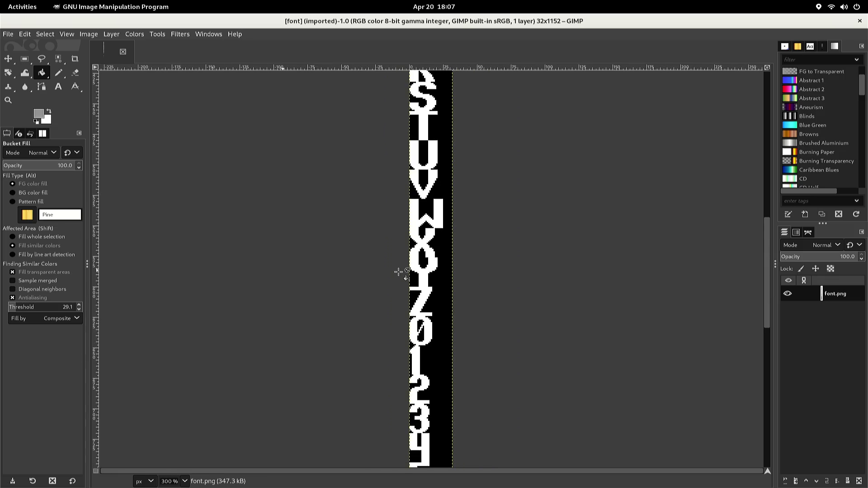
pyautogui.press('-')
pyautogui.press('+')
pyautogui.press('+')
pyautogui.press('+')
pyautogui.press('+')
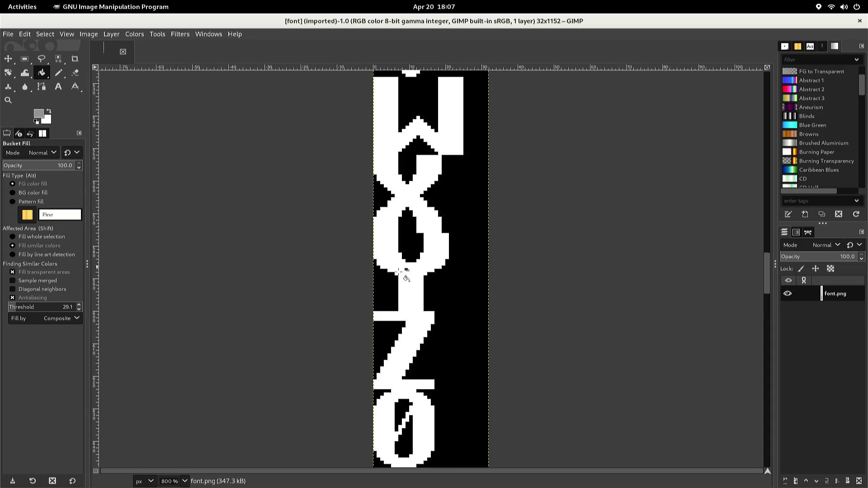
# Scroll down through the glyph strip to inspect the lower glyphs.
pyautogui.scroll(-3, 398, 277)
pyautogui.scroll(-3, 397, 277)
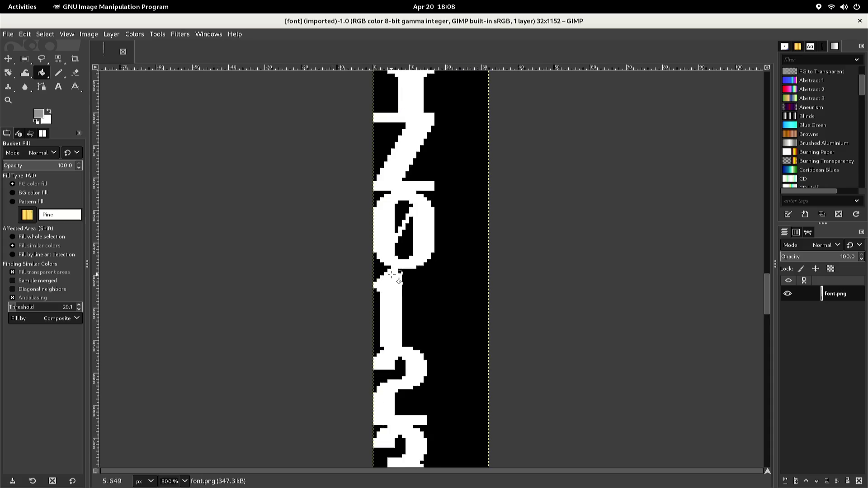
pyautogui.scroll(-3, 396, 276)
pyautogui.scroll(-1, 392, 275)
pyautogui.scroll(-3, 392, 275)
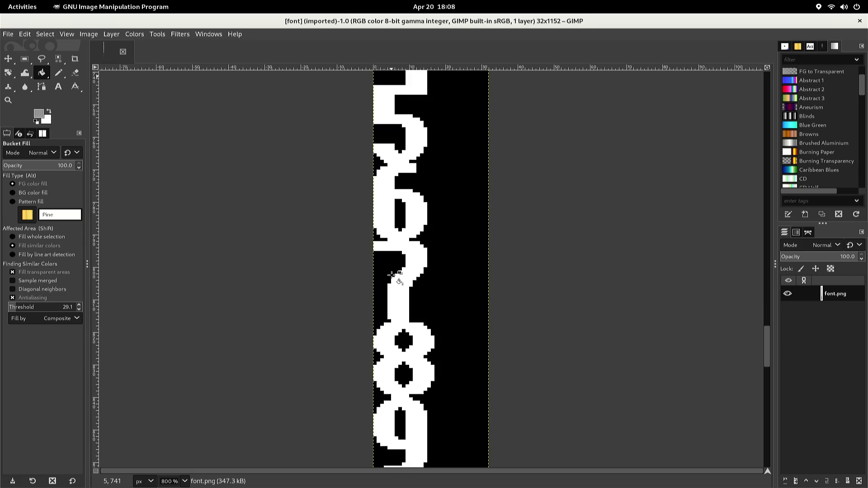
pyautogui.scroll(-2, 392, 274)
pyautogui.scroll(-3, 392, 275)
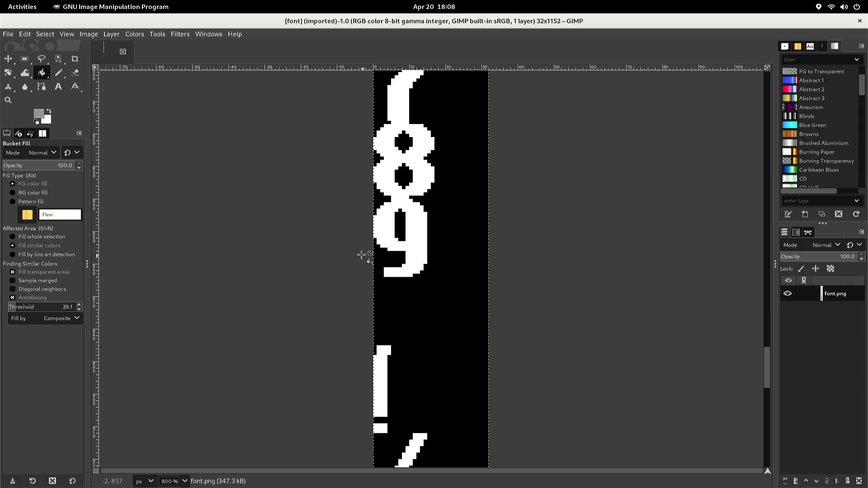
pyautogui.click(82, 34)
pyautogui.moveTo(66, 34)
pyautogui.moveTo(80, 81)
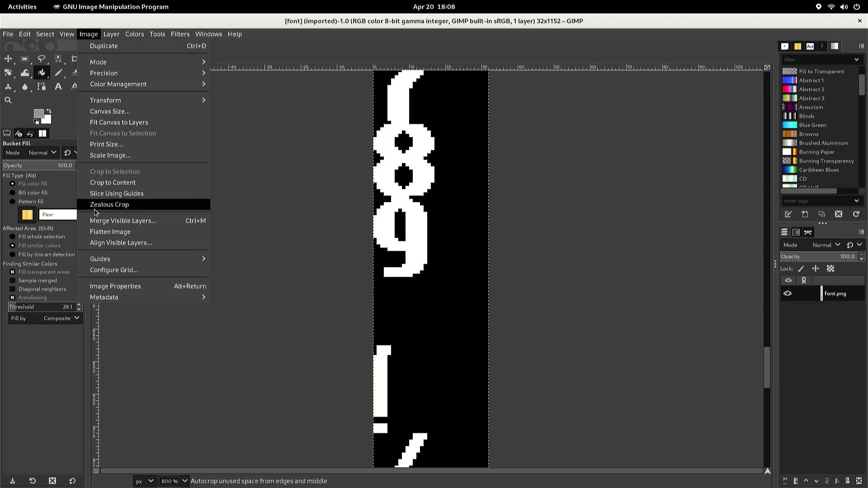
# Change the image grid's line colour to bright yellow.
pyautogui.click(97, 270)
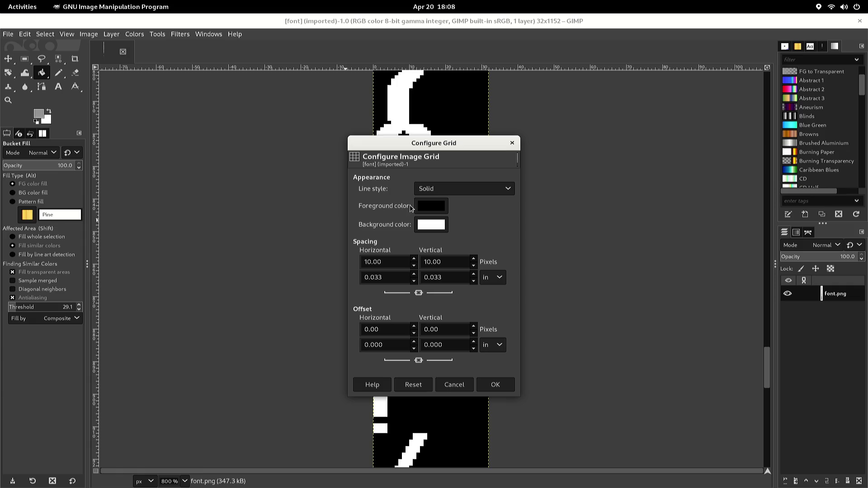
pyautogui.click(430, 207)
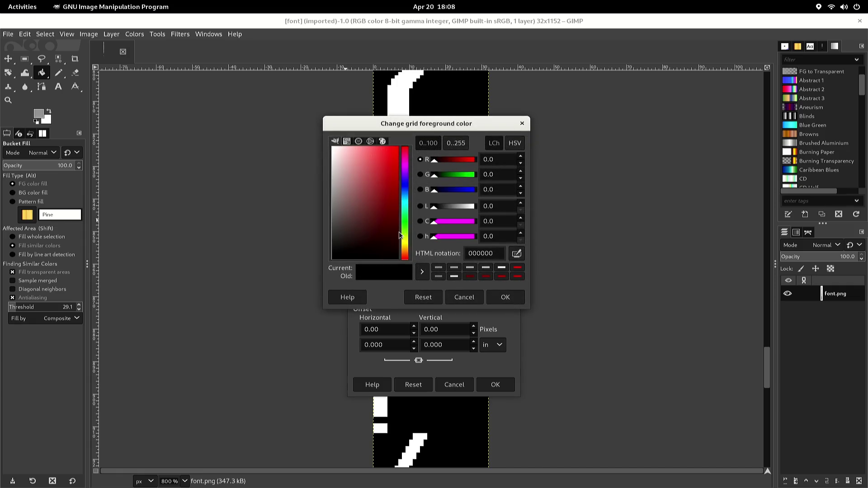
pyautogui.click(408, 244)
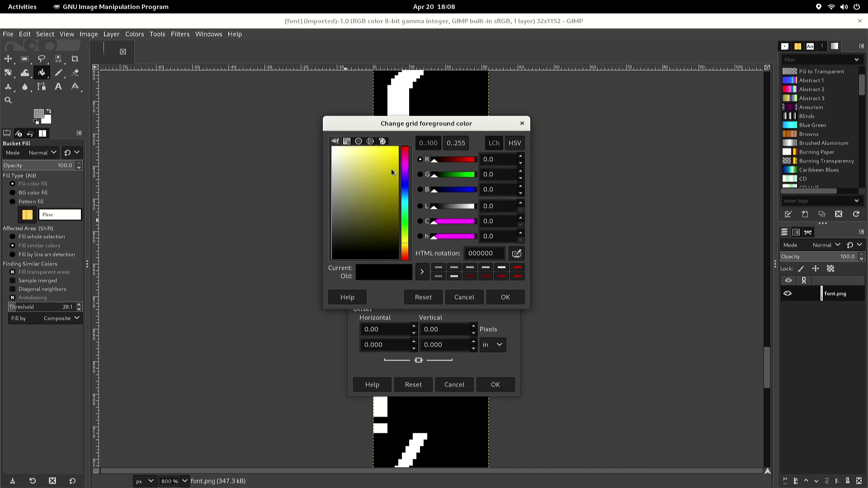
pyautogui.moveTo(391, 173); pyautogui.dragTo(398, 148)
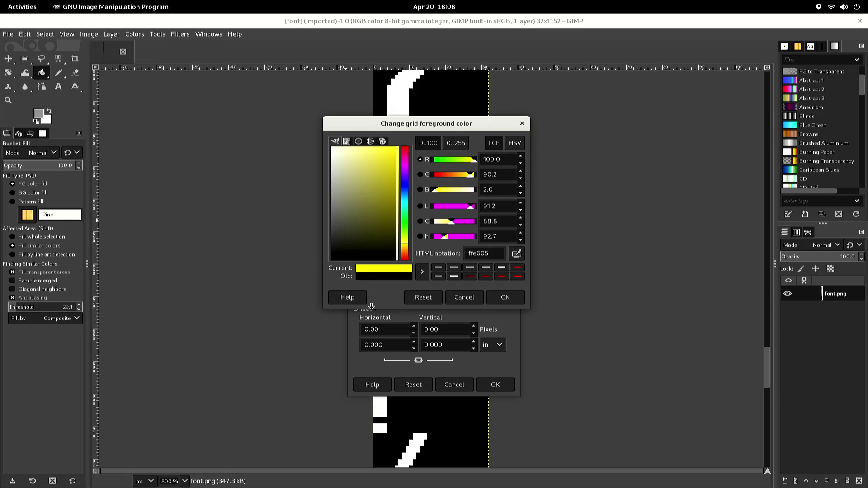
pyautogui.click(497, 297)
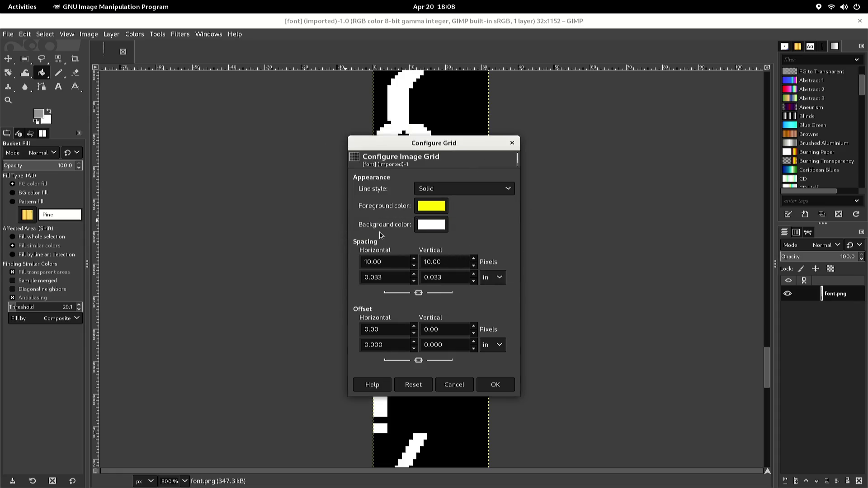
# Unchain grid spacing and set it to 32 px horizontal and 24 px vertical.
pyautogui.doubleClick(380, 262)
pyautogui.tripleClick(380, 262)
pyautogui.write('32')
pyautogui.press('Tab')
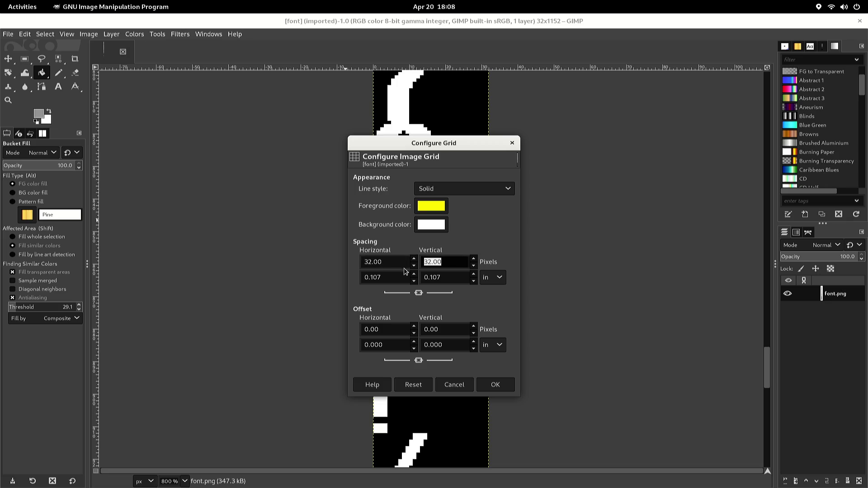
pyautogui.click(417, 296)
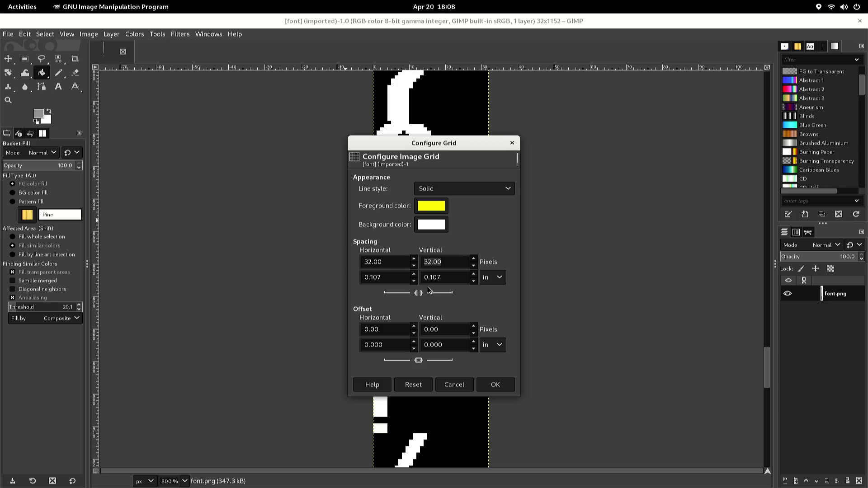
pyautogui.moveTo(444, 266); pyautogui.dragTo(424, 267)
pyautogui.write('24')
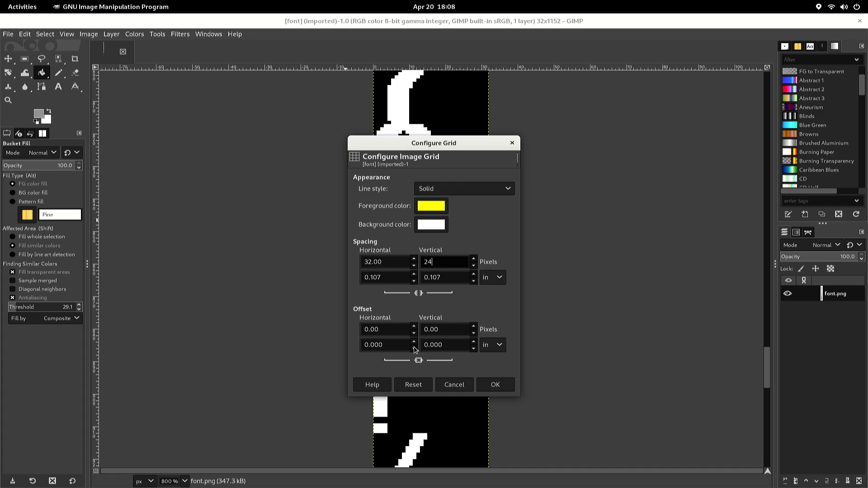
pyautogui.press('Return')
pyautogui.click(485, 386)
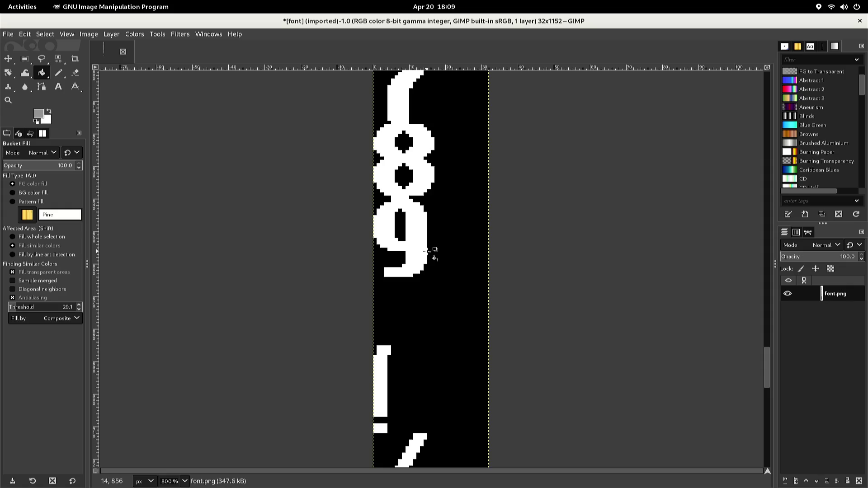
# Scroll the strip up to the 0–3 digit glyphs and open the View menu.
pyautogui.scroll(3, 427, 251)
pyautogui.scroll(5, 427, 248)
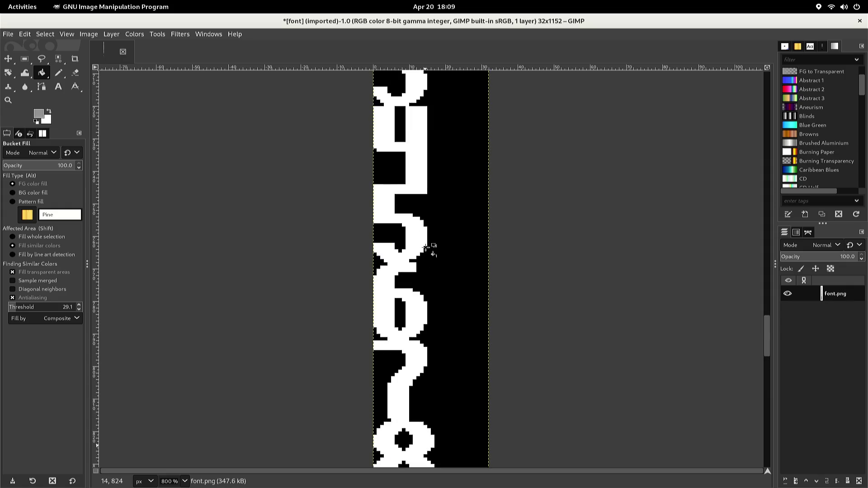
pyautogui.scroll(5, 426, 247)
pyautogui.scroll(2, 426, 248)
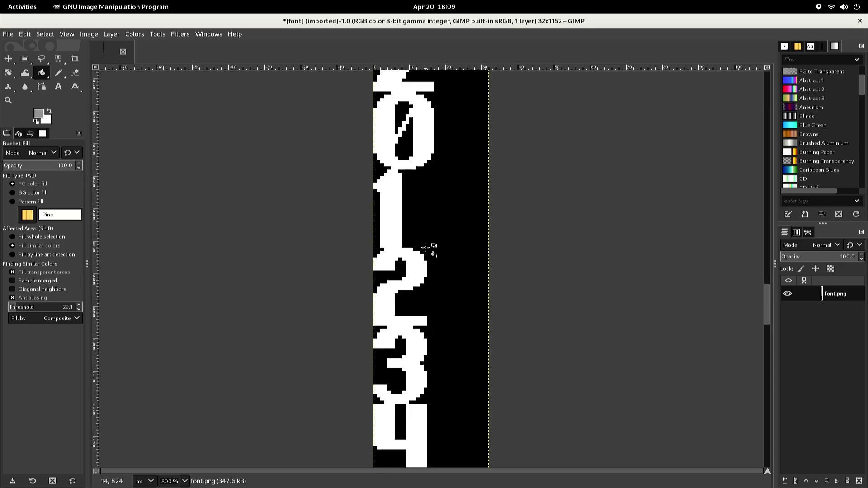
pyautogui.scroll(3, 426, 248)
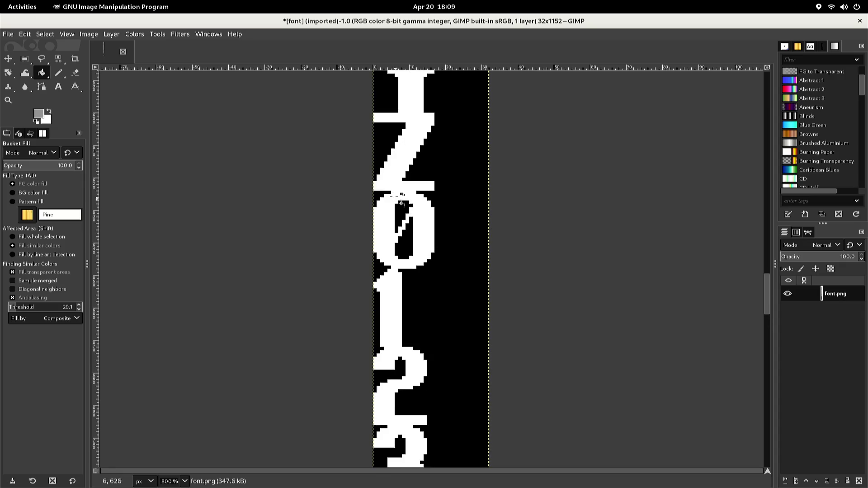
pyautogui.click(67, 34)
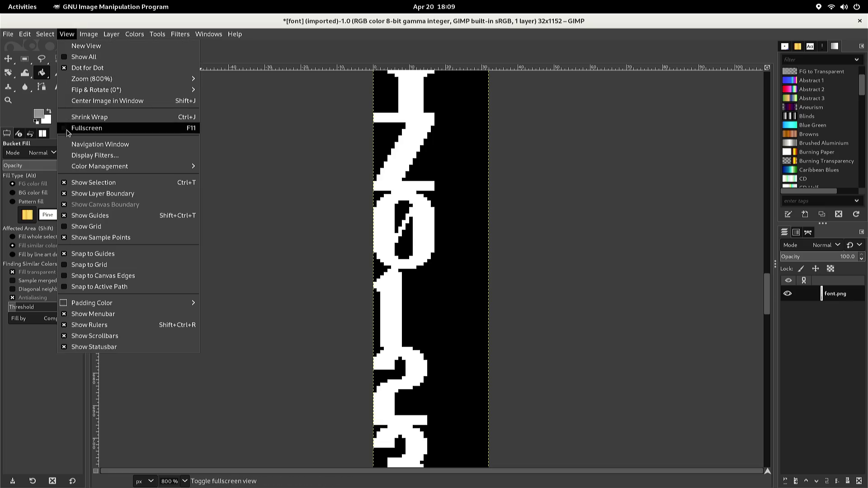
# Show the yellow image grid and scroll up to the U, V and W glyphs.
pyautogui.click(63, 230)
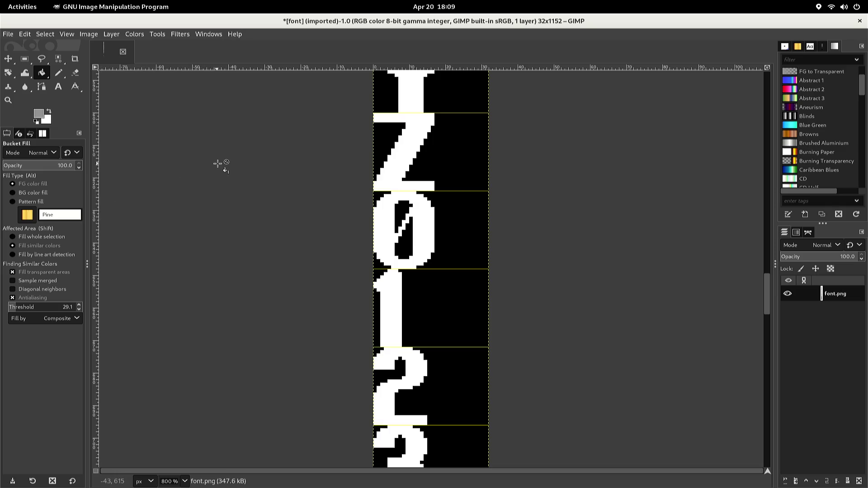
pyautogui.scroll(3, 233, 157)
pyautogui.scroll(3, 233, 157)
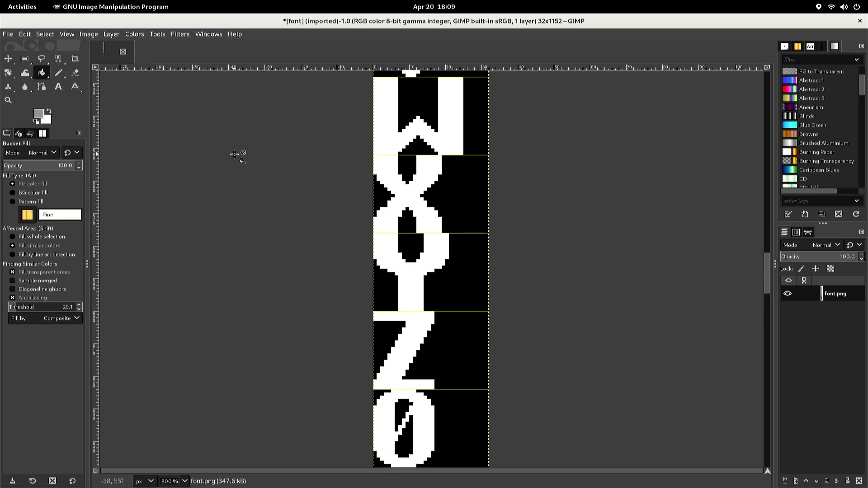
pyautogui.scroll(3, 234, 155)
pyautogui.scroll(3, 234, 154)
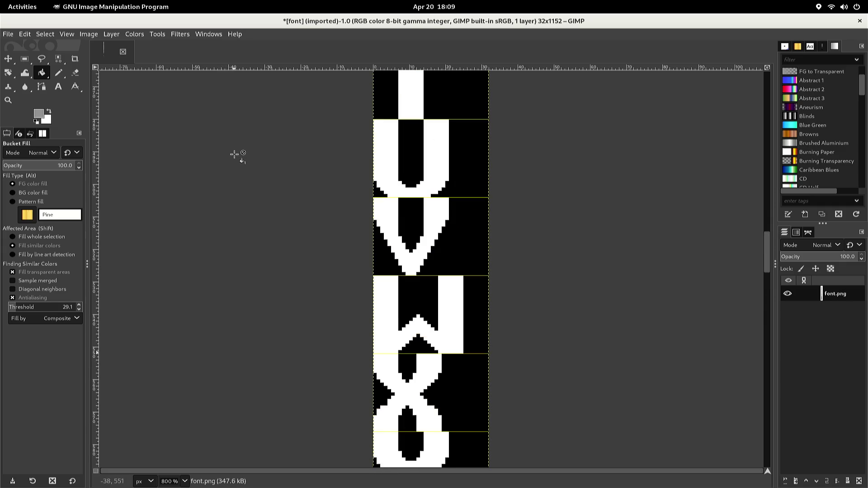
pyautogui.scroll(3, 235, 155)
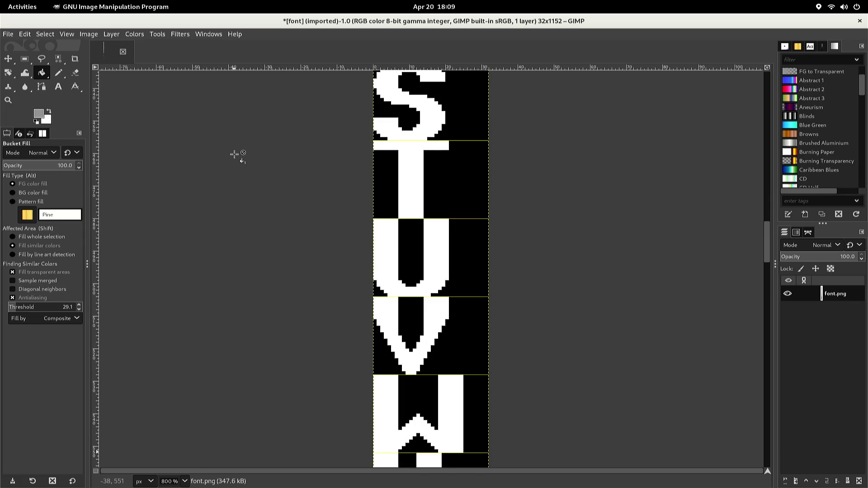
pyautogui.scroll(-3, 234, 154)
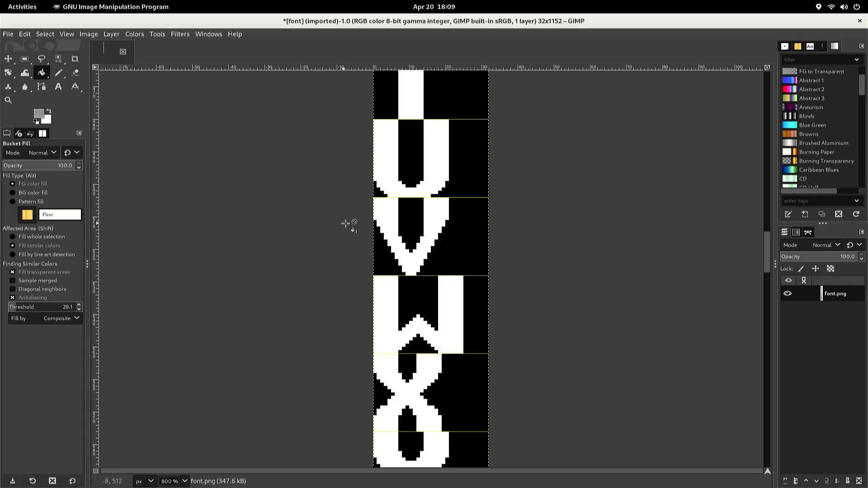
pyautogui.scroll(1, 393, 228)
# Switch to the Pencil tool and sample white from the glyph as foreground colour.
pyautogui.scroll(1, 393, 229)
pyautogui.rightClick(394, 231)
pyautogui.press('Escape')
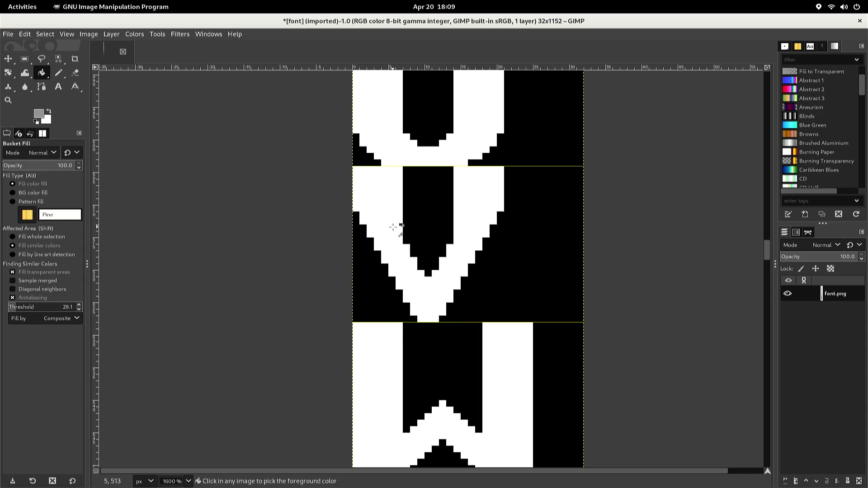
pyautogui.rightClick(393, 227)
pyautogui.press('Escape')
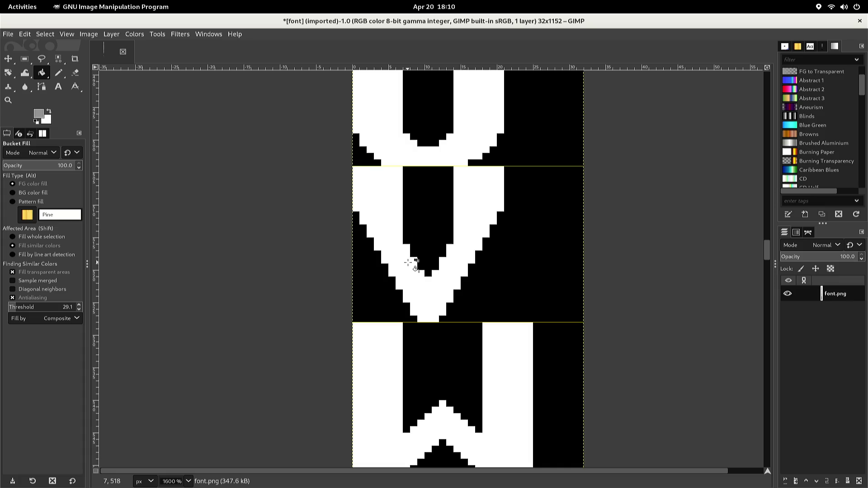
pyautogui.press('n')
pyautogui.keyDown('ctrl'); pyautogui.click(412, 271); pyautogui.keyUp('ctrl')
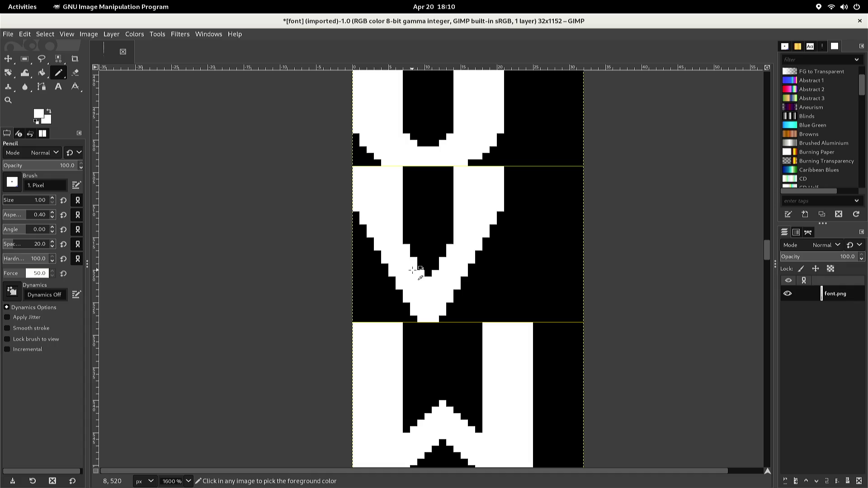
# Zoom in to 3200% on the V glyph so individual pixels are visible.
pyautogui.scroll(2, 423, 270)
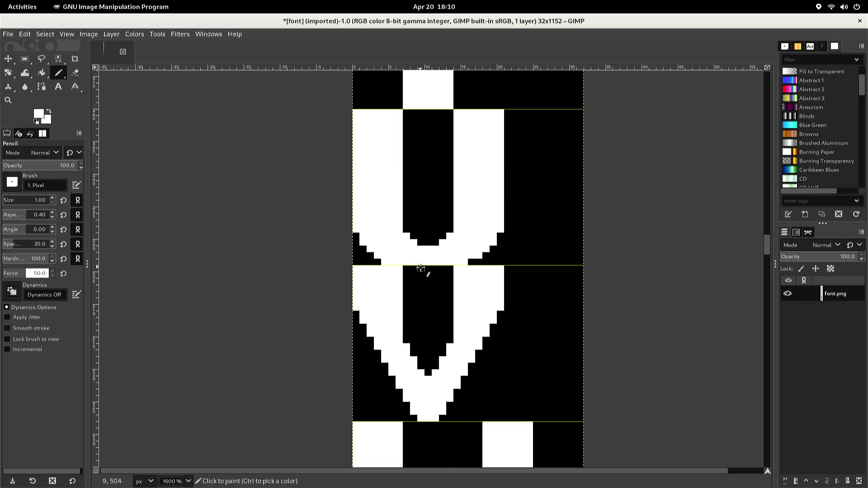
pyautogui.scroll(2, 420, 268)
pyautogui.keyDown('ctrl'); pyautogui.scroll(-1, 421, 269); pyautogui.keyUp('ctrl')
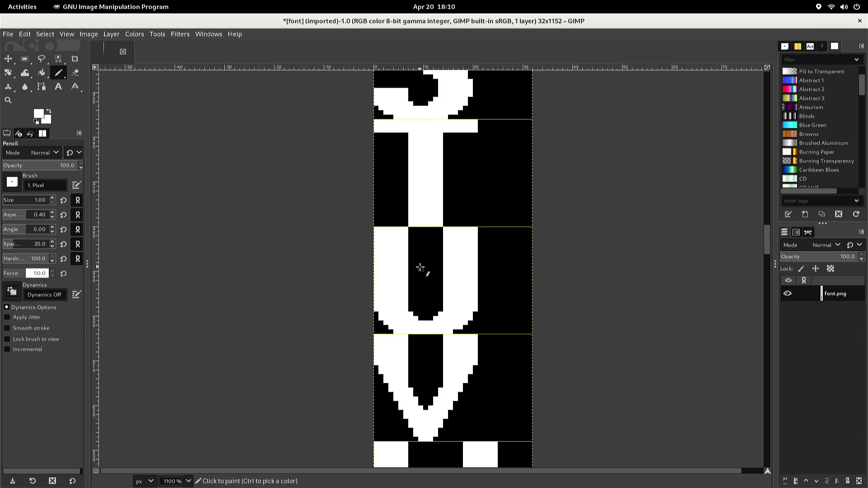
pyautogui.scroll(-2, 420, 267)
pyautogui.keyDown('ctrl'); pyautogui.scroll(1, 420, 269); pyautogui.keyUp('ctrl')
pyautogui.keyDown('ctrl'); pyautogui.scroll(1, 420, 267); pyautogui.keyUp('ctrl')
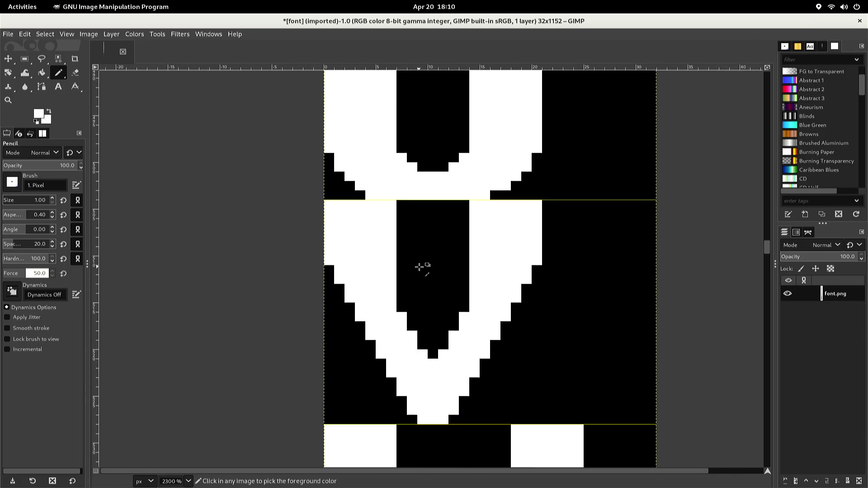
pyautogui.keyDown('ctrl'); pyautogui.scroll(1, 420, 267); pyautogui.keyUp('ctrl')
pyautogui.rightClick(419, 267)
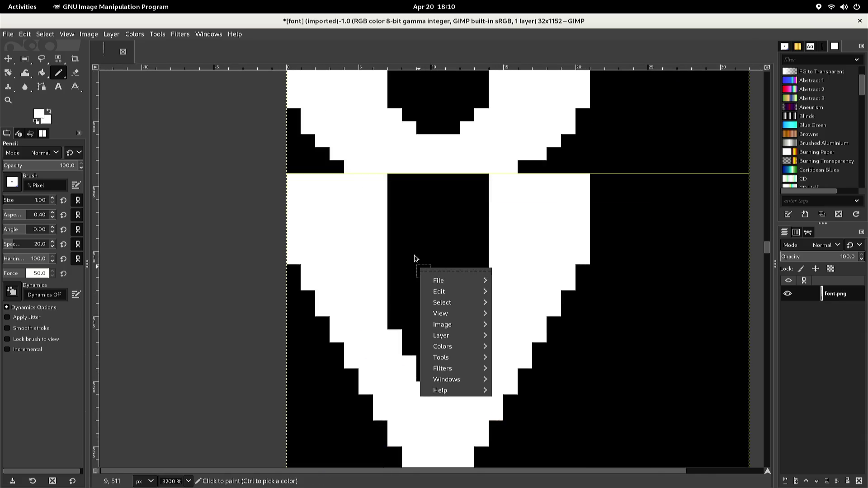
pyautogui.press('Escape')
pyautogui.rightClick(413, 245)
pyautogui.press('Escape')
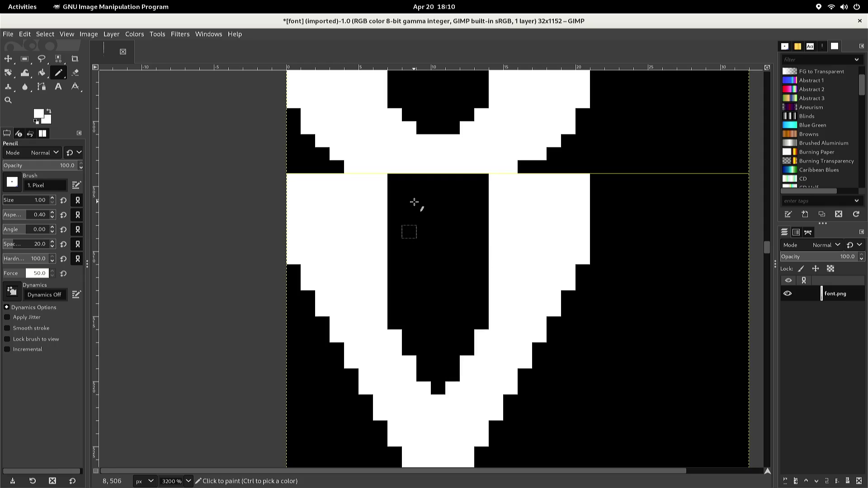
pyautogui.scroll(-3, 414, 202)
pyautogui.scroll(-2, 414, 202)
pyautogui.scroll(5, 414, 202)
# Whiten the black pixels at the V's notch tip and along its inner left edge.
pyautogui.click(423, 366)
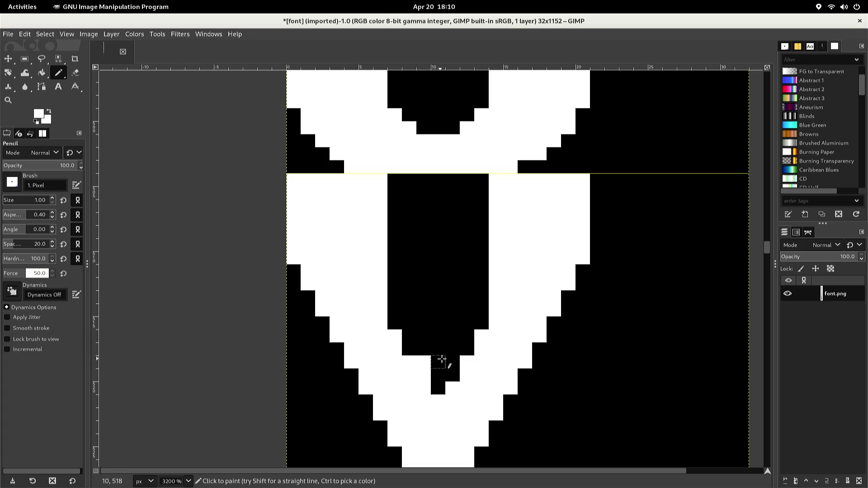
pyautogui.moveTo(452, 362); pyautogui.dragTo(451, 375)
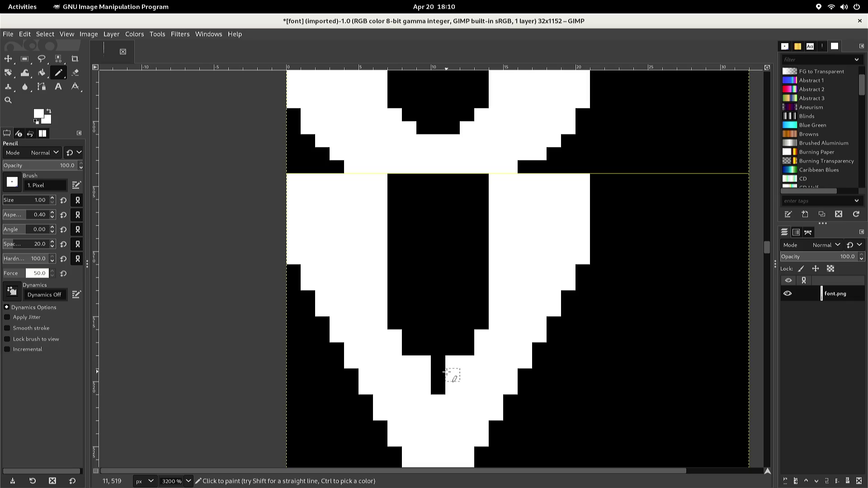
pyautogui.click(409, 348)
pyautogui.click(409, 335)
pyautogui.click(409, 323)
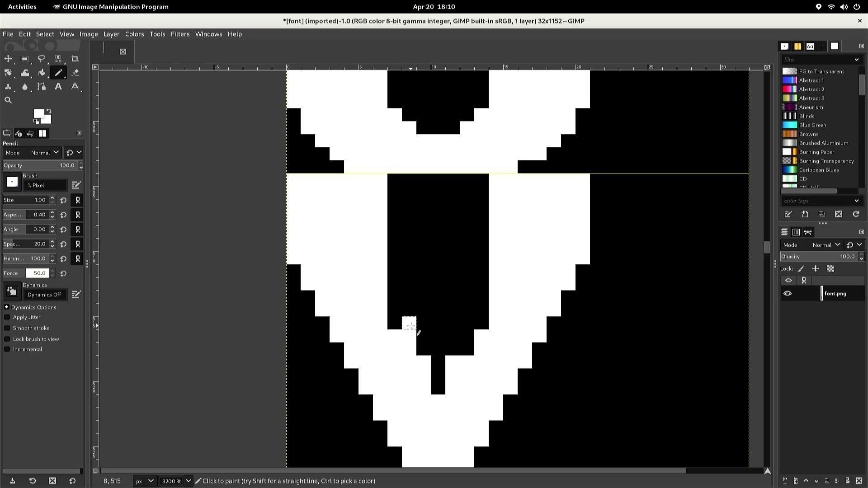
pyautogui.click(395, 310)
pyautogui.click(394, 297)
pyautogui.click(395, 284)
pyautogui.click(395, 323)
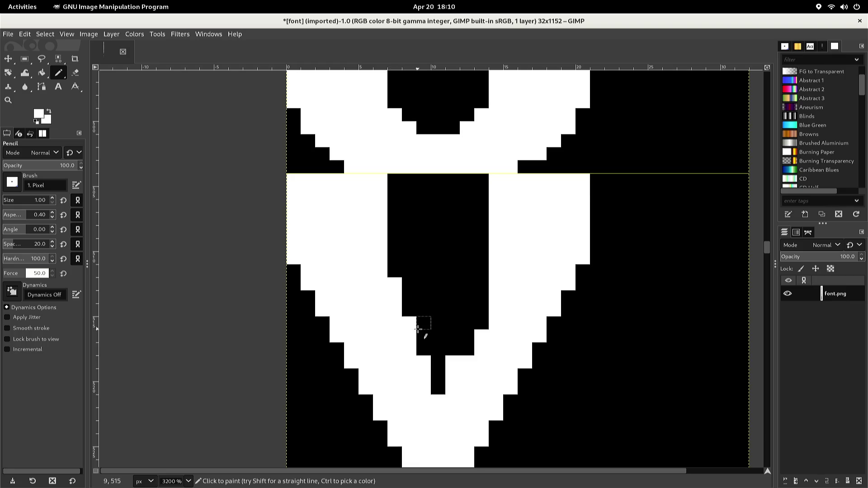
# Whiten the V's inner right-edge pixels in columns 12 and 13, rows 512–517.
pyautogui.moveTo(468, 326); pyautogui.dragTo(467, 348)
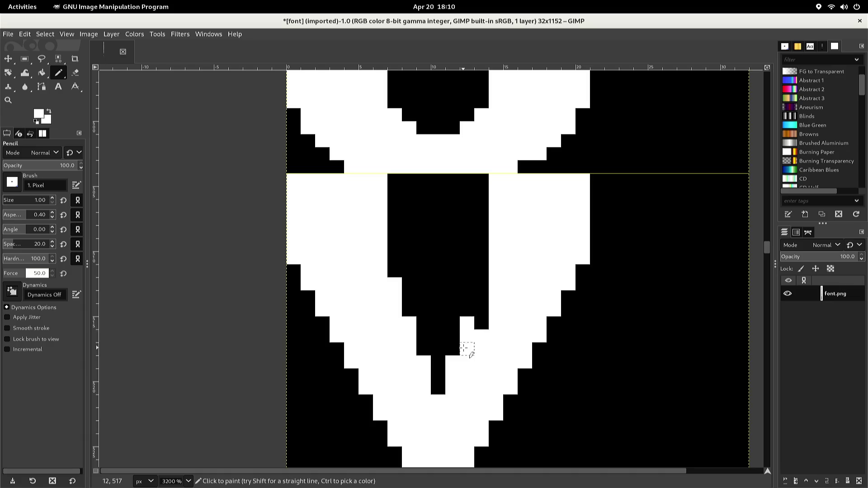
pyautogui.click(481, 324)
pyautogui.click(481, 311)
pyautogui.click(481, 297)
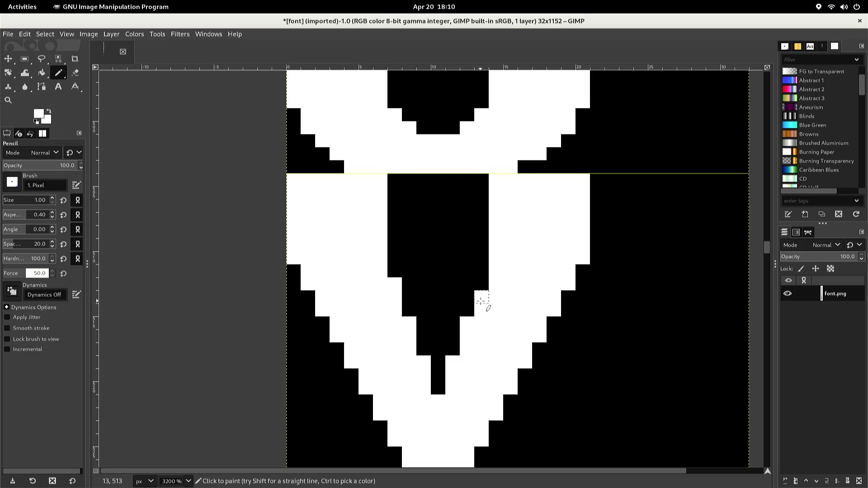
pyautogui.click(481, 285)
# Zoom back to 800% and bring up the export of font.png.
pyautogui.scroll(-3, 474, 286)
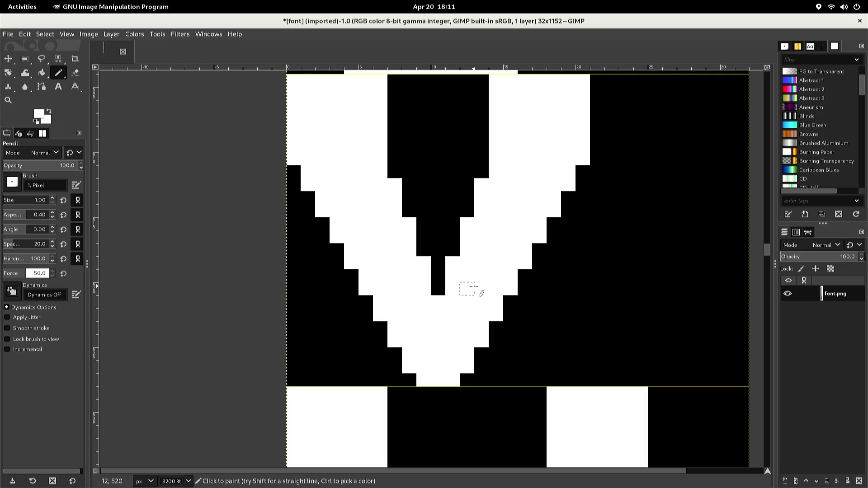
pyautogui.scroll(-3, 474, 287)
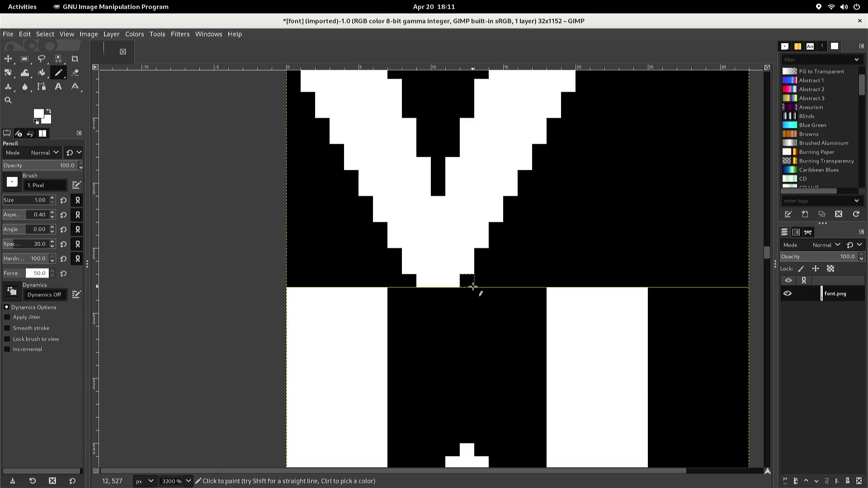
pyautogui.rightClick(473, 288)
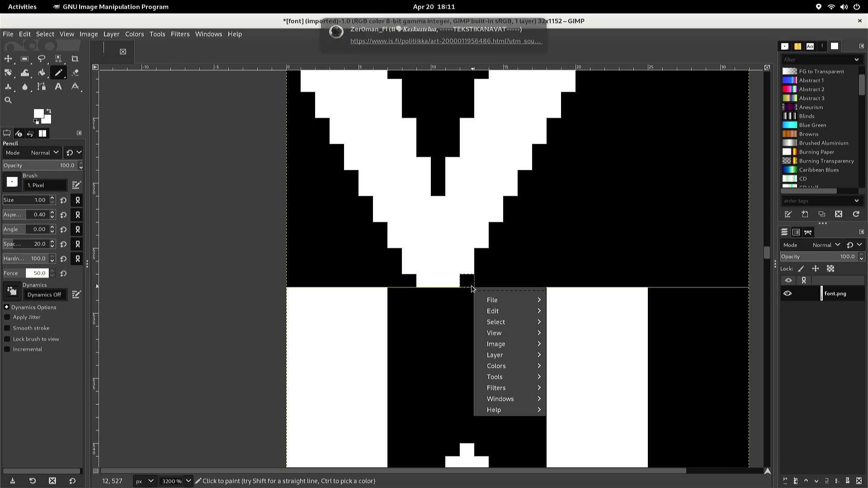
pyautogui.press('Escape')
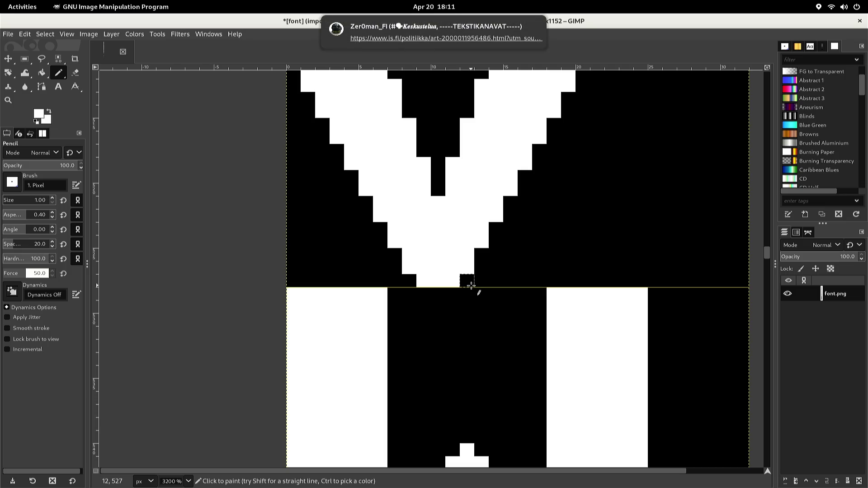
pyautogui.press('3')
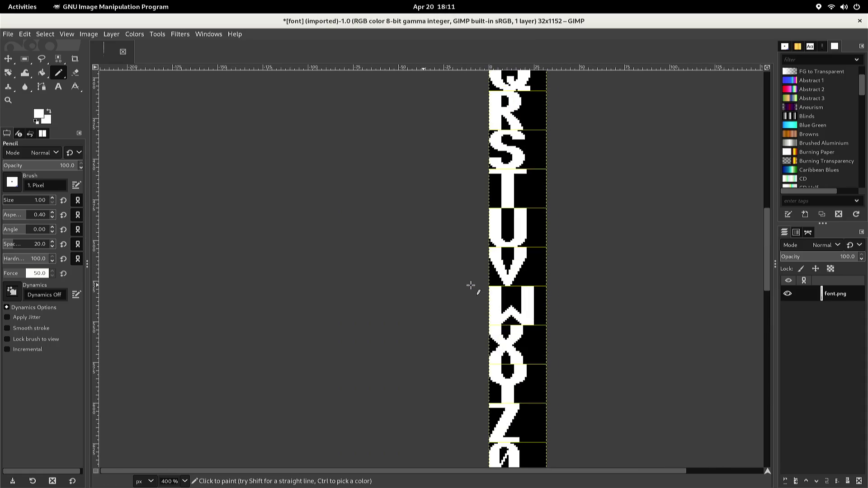
pyautogui.press('4')
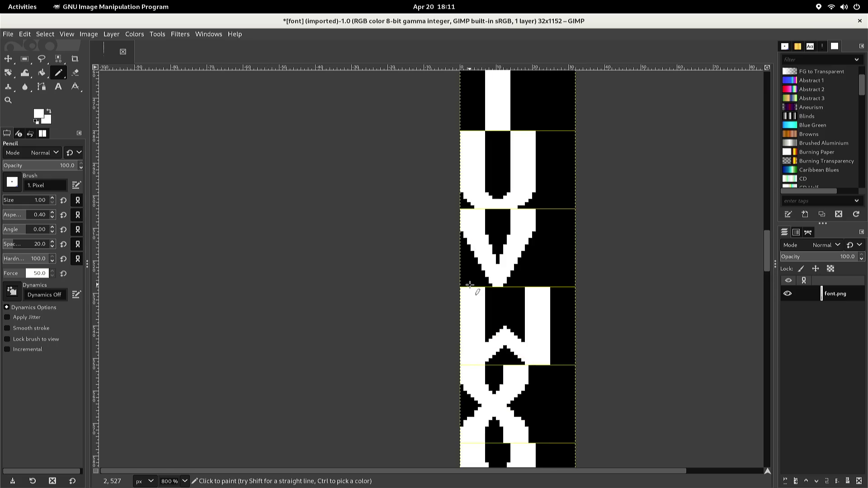
pyautogui.press('ctrl')
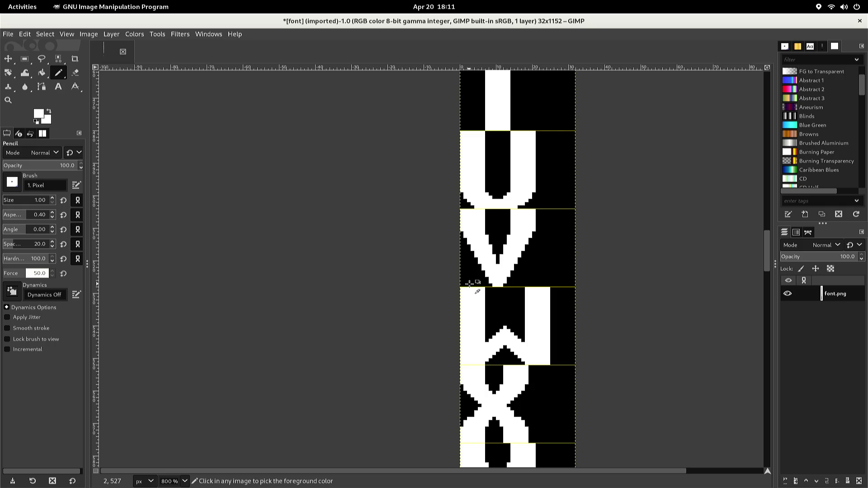
pyautogui.hotkey('ctrl', 'shift', 'e')
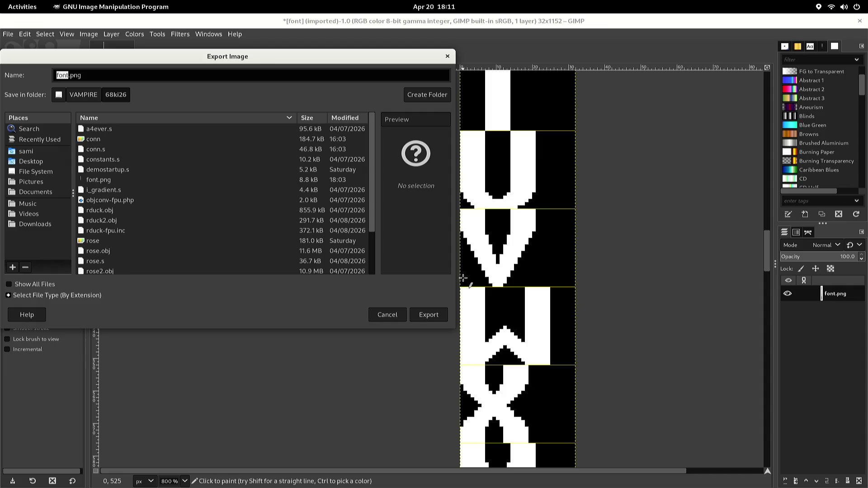
# Export as font.png, replacing the existing file and accepting the PNG options.
pyautogui.press('Return')
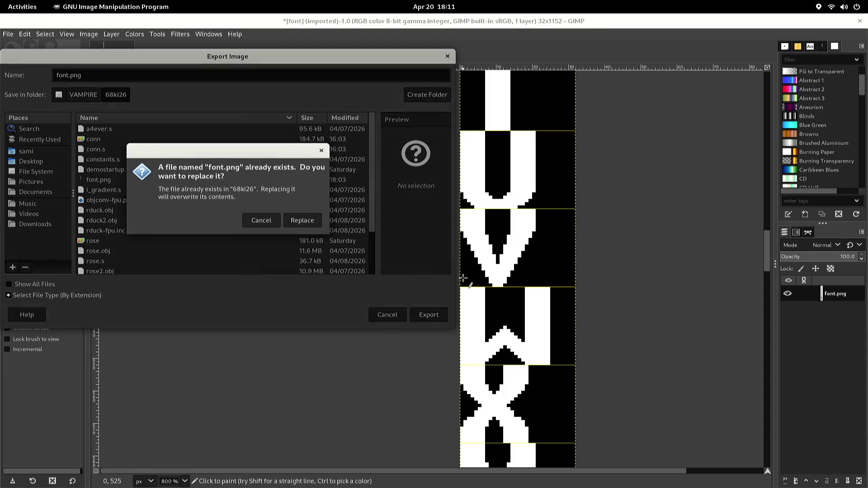
pyautogui.press('Return')
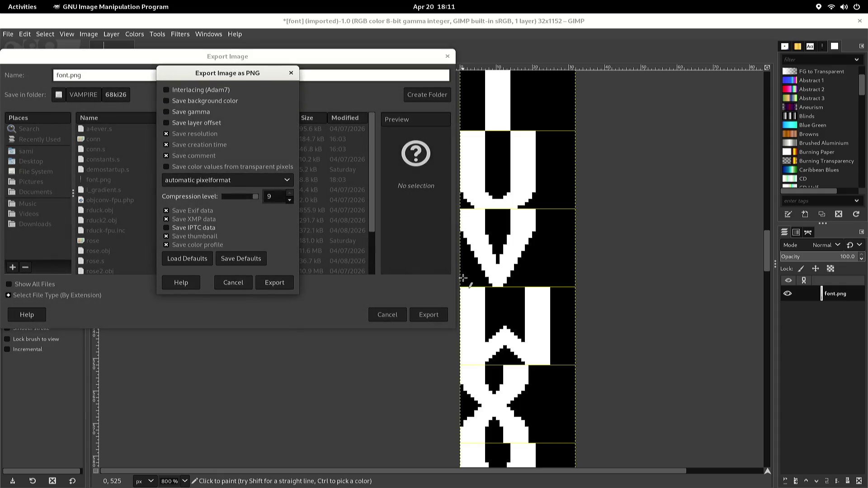
pyautogui.press('Return')
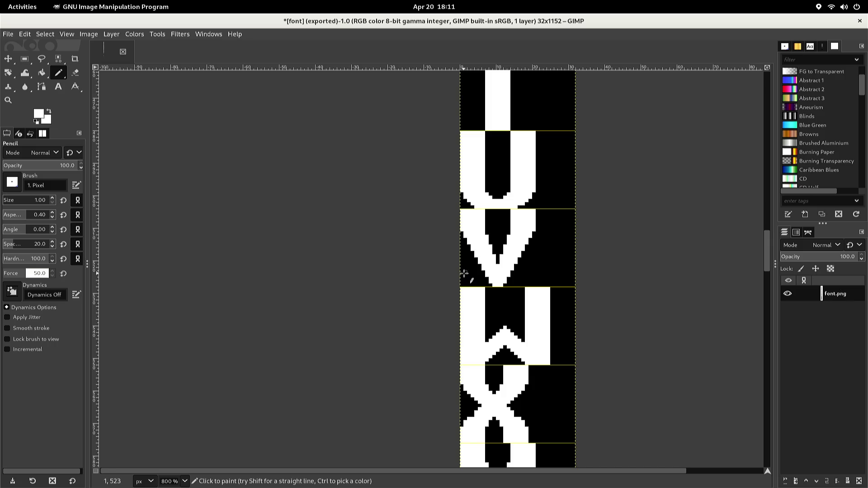
pyautogui.rightClick(464, 273)
pyautogui.press('Escape')
pyautogui.rightClick(464, 273)
pyautogui.press('Escape')
pyautogui.scroll(2, 461, 269)
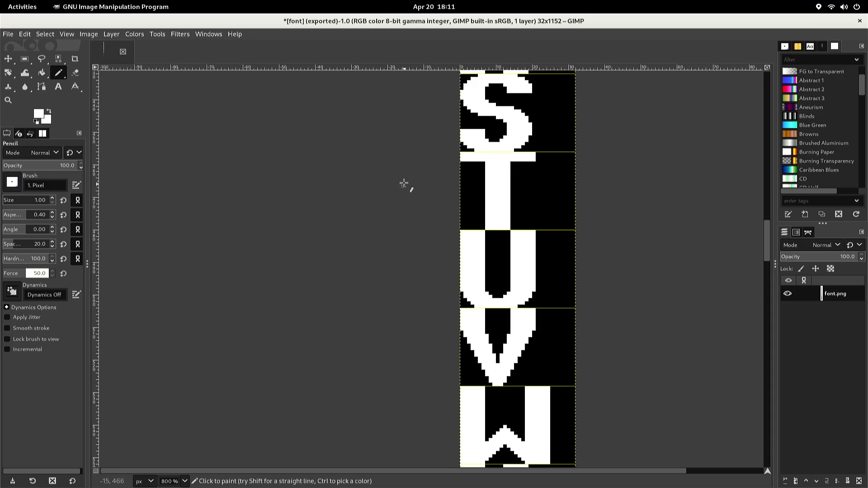
pyautogui.scroll(2, 391, 187)
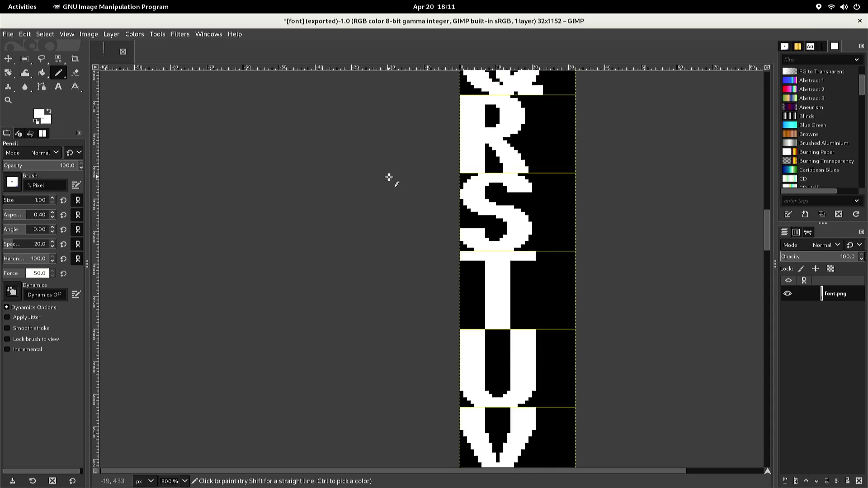
pyautogui.scroll(2, 390, 178)
pyautogui.scroll(2, 389, 176)
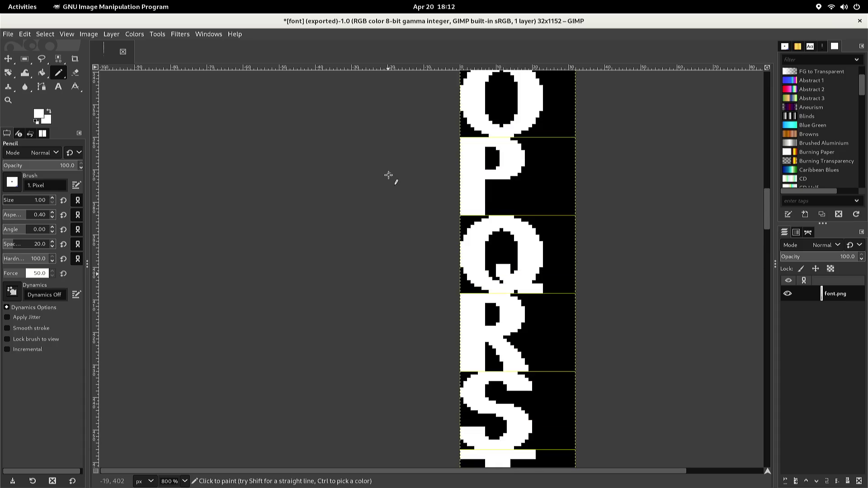
pyautogui.scroll(2, 388, 176)
pyautogui.scroll(2, 389, 175)
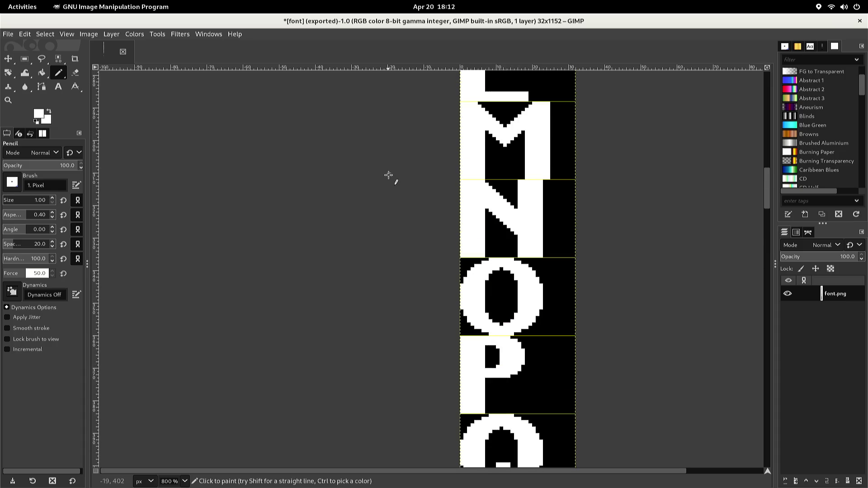
pyautogui.scroll(4, 389, 175)
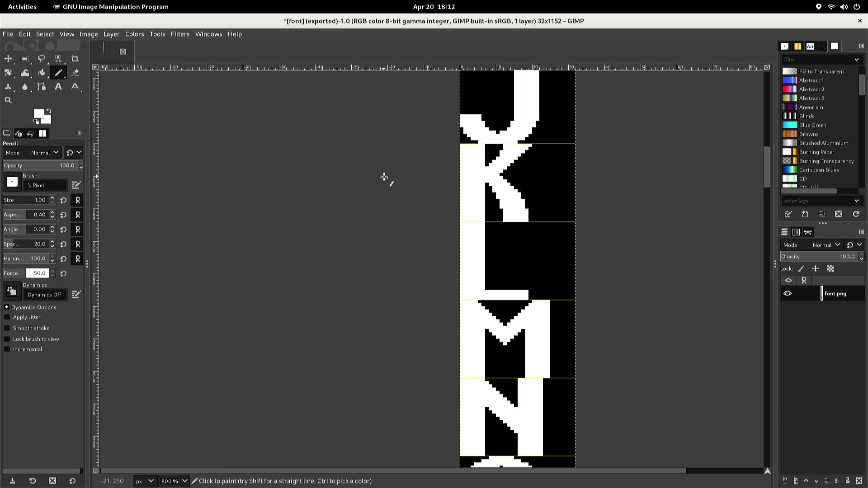
pyautogui.scroll(-5, 384, 176)
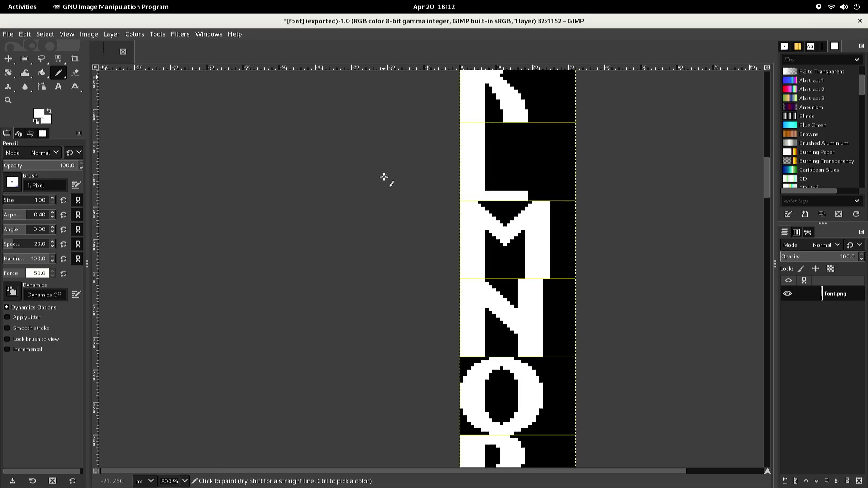
pyautogui.scroll(5, 383, 177)
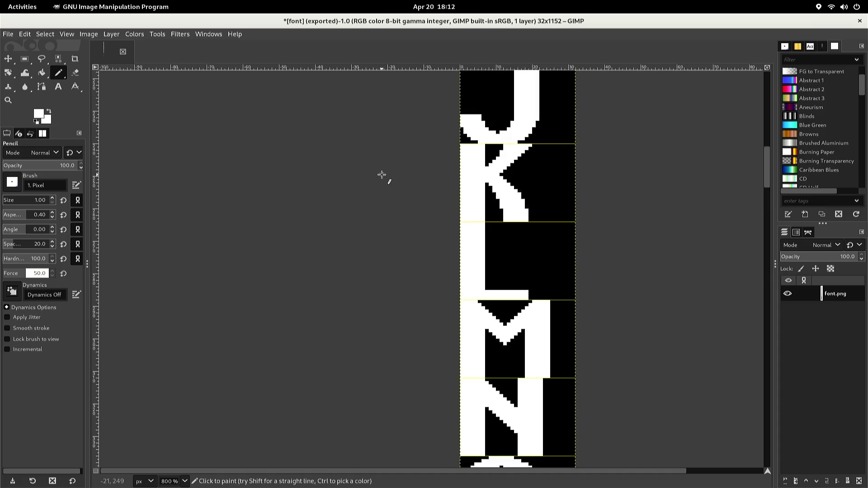
pyautogui.scroll(5, 278, 139)
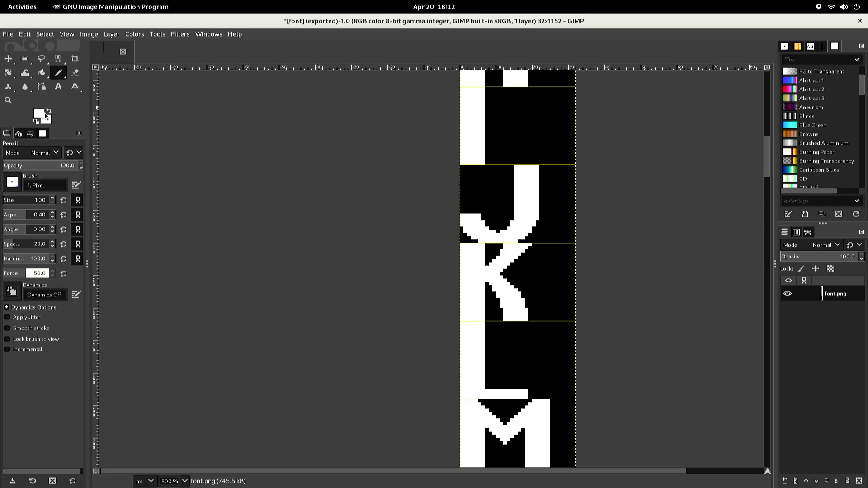
# Reset default colours and swap them, giving white foreground and black background.
pyautogui.click(37, 122)
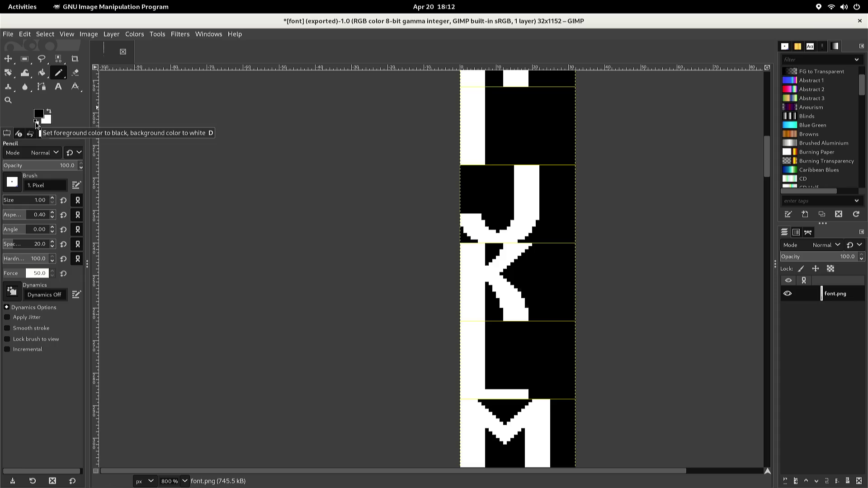
pyautogui.click(50, 113)
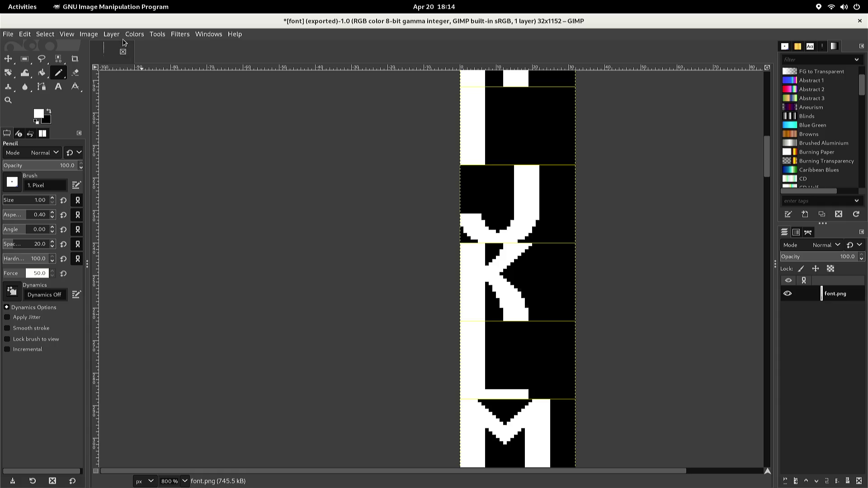
pyautogui.click(97, 33)
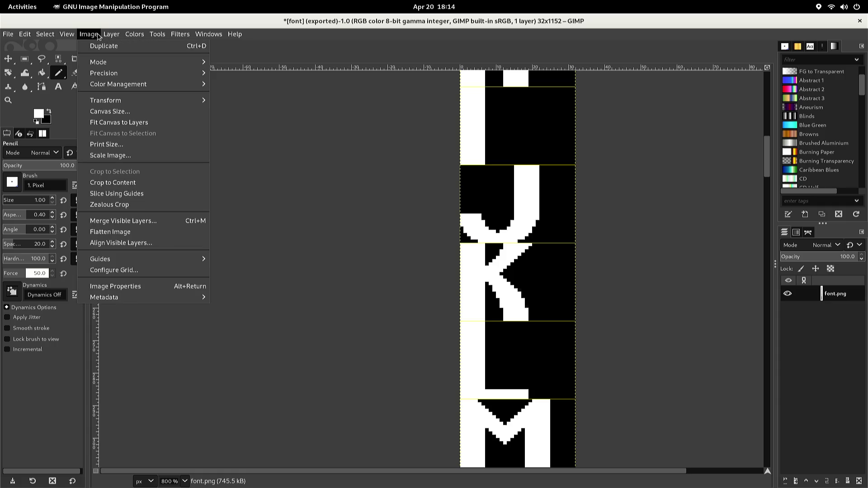
# Change the canvas width from 32 to 64 px, making the image 64×1152.
pyautogui.click(99, 111)
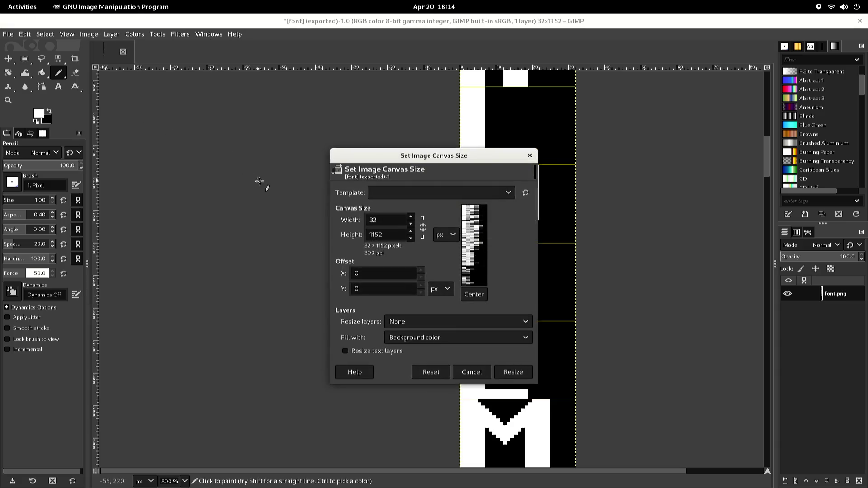
pyautogui.doubleClick(374, 220)
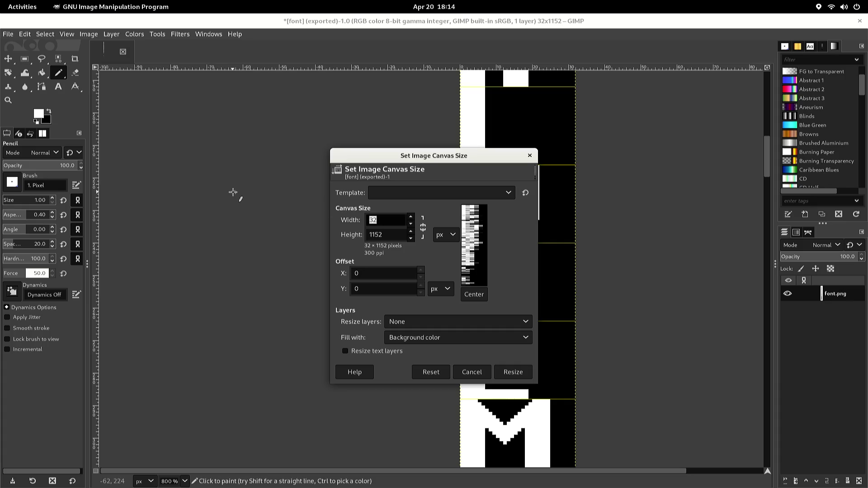
pyautogui.write('64')
pyautogui.press('Return')
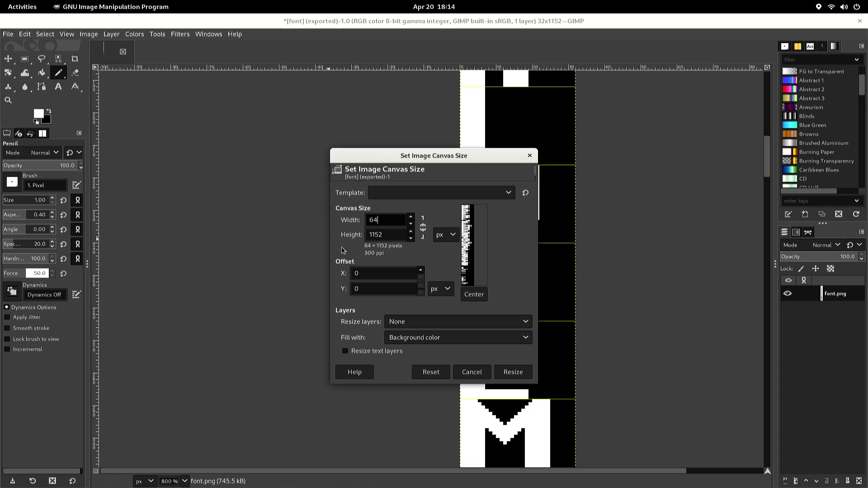
pyautogui.click(508, 377)
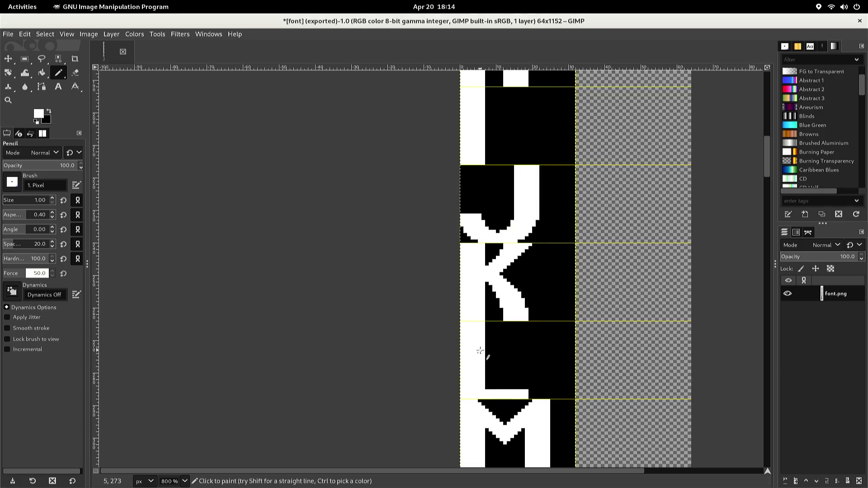
# Flatten the image so the new transparent right column fills with black.
pyautogui.click(88, 34)
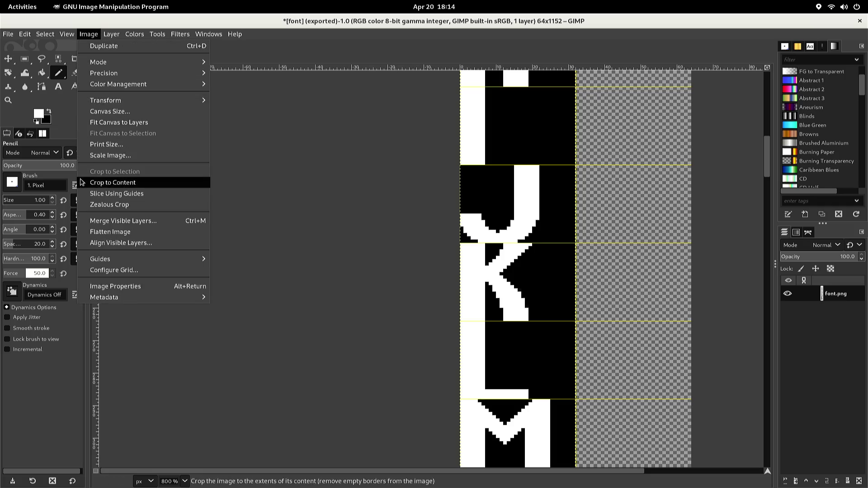
pyautogui.click(83, 231)
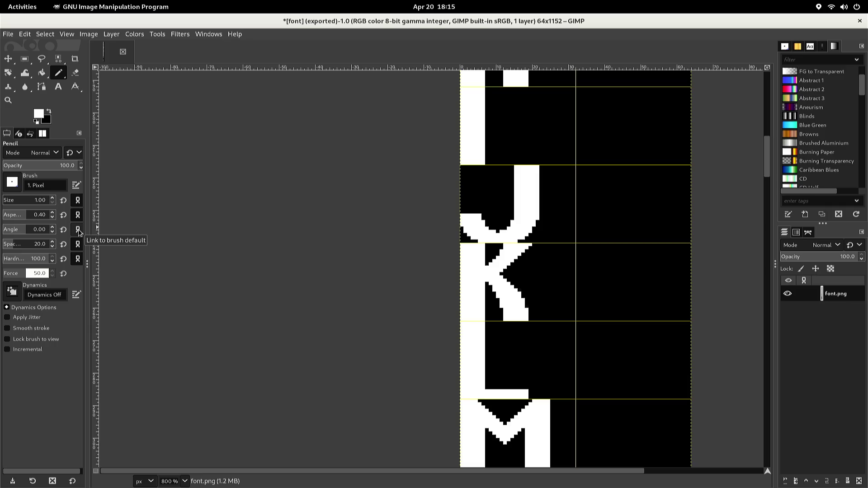
pyautogui.click(77, 230)
pyautogui.click(78, 230)
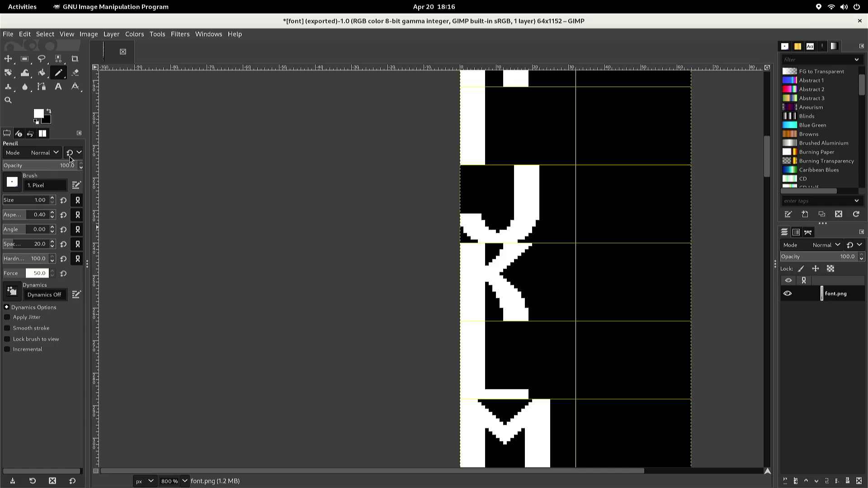
pyautogui.press('ctrl')
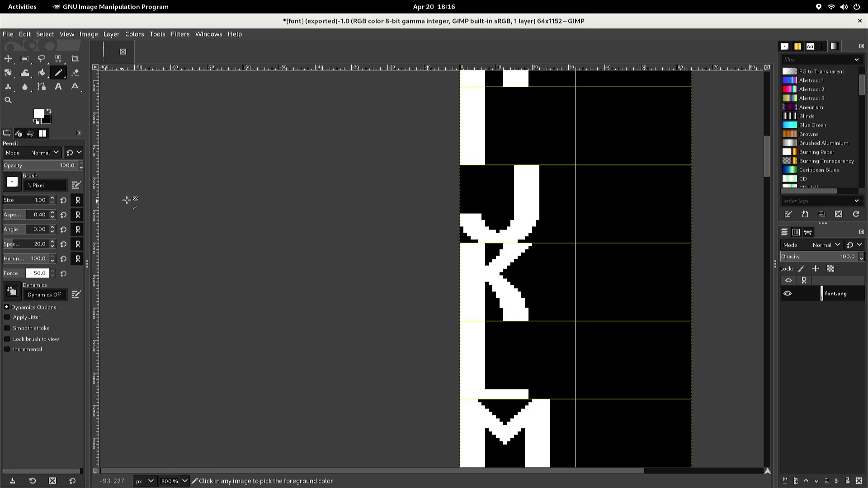
pyautogui.scroll(-1, 146, 186)
pyautogui.scroll(-2, 146, 186)
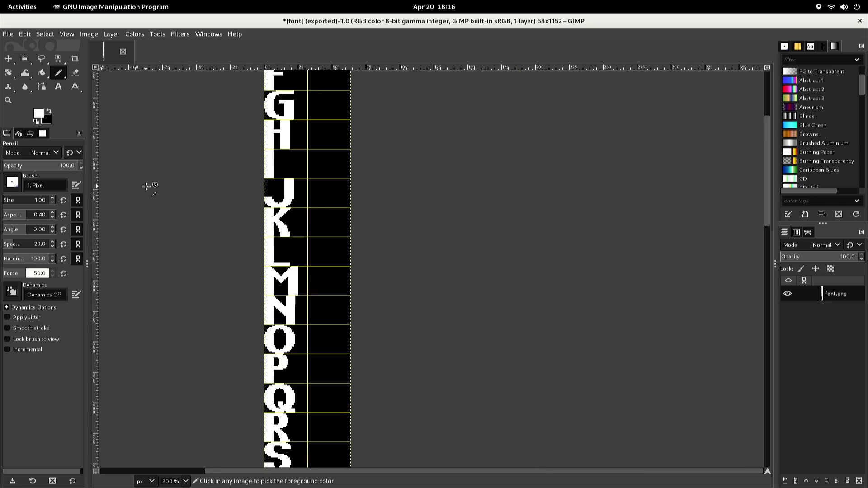
pyautogui.scroll(1, 145, 185)
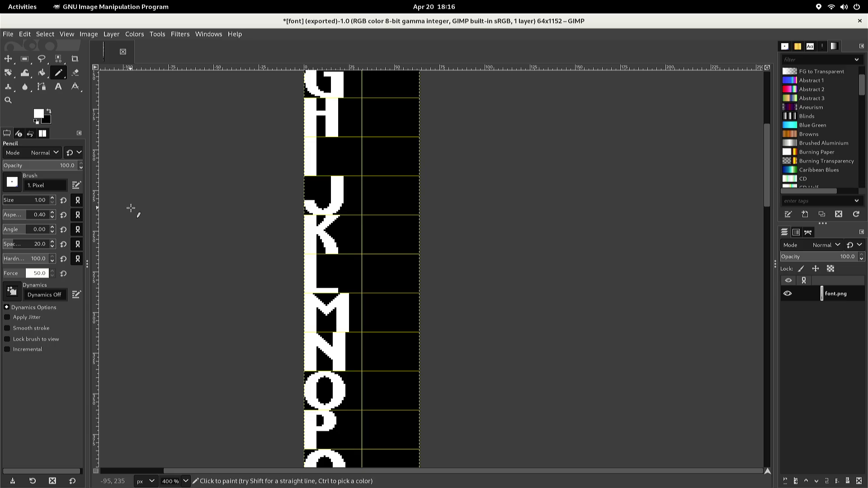
pyautogui.scroll(-1, 127, 208)
pyautogui.scroll(-2, 127, 208)
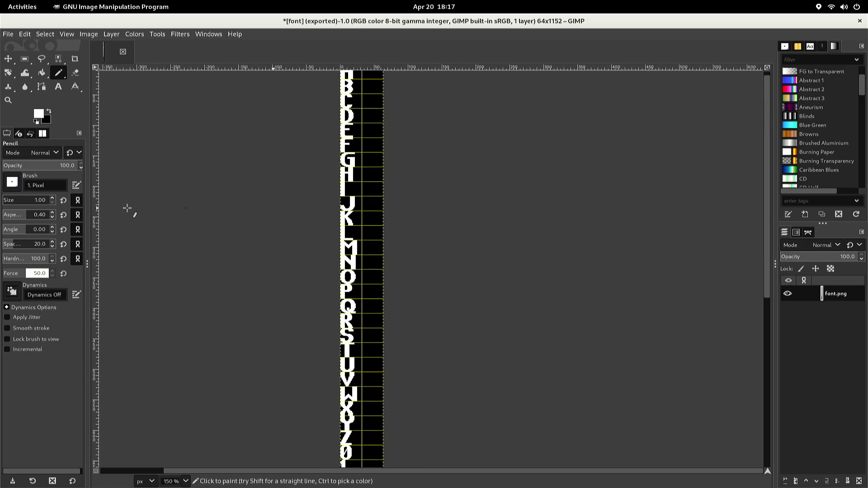
pyautogui.scroll(-1, 127, 209)
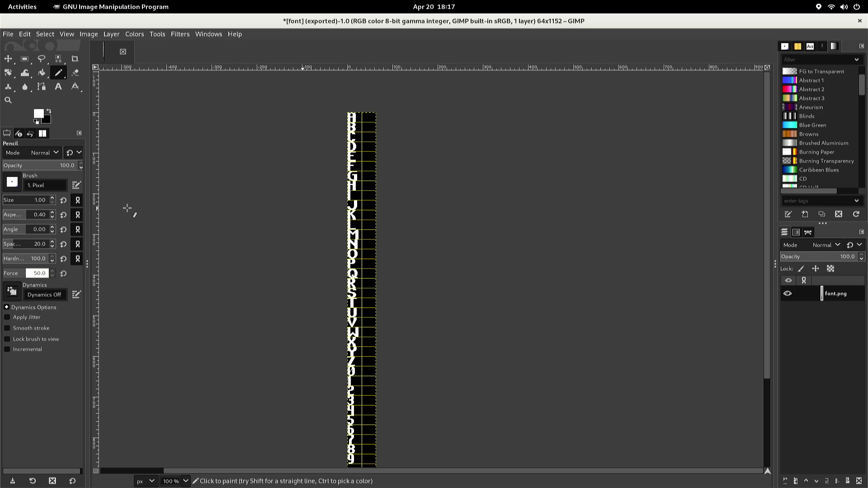
pyautogui.scroll(1, 127, 208)
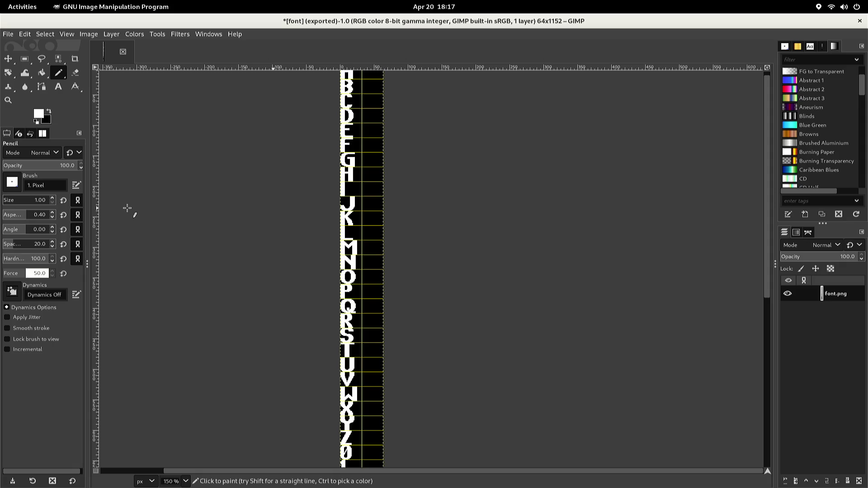
pyautogui.scroll(-3, 150, 183)
pyautogui.scroll(-3, 161, 182)
pyautogui.scroll(-3, 164, 183)
pyautogui.scroll(-1, 159, 182)
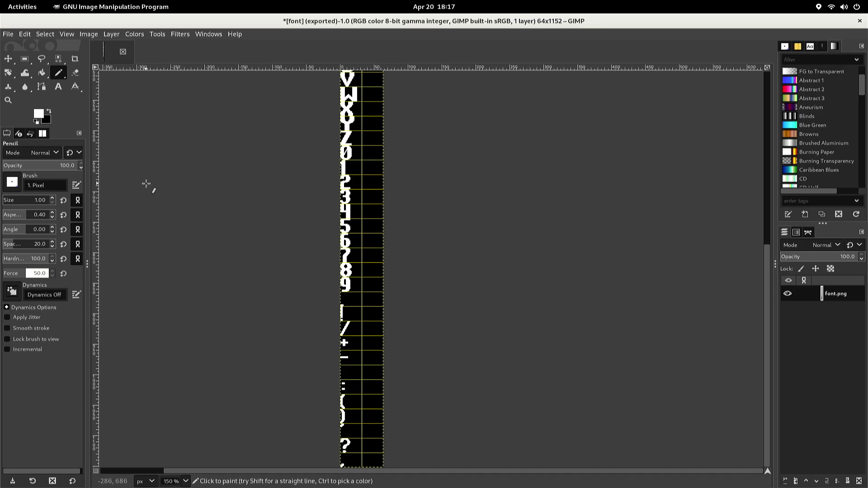
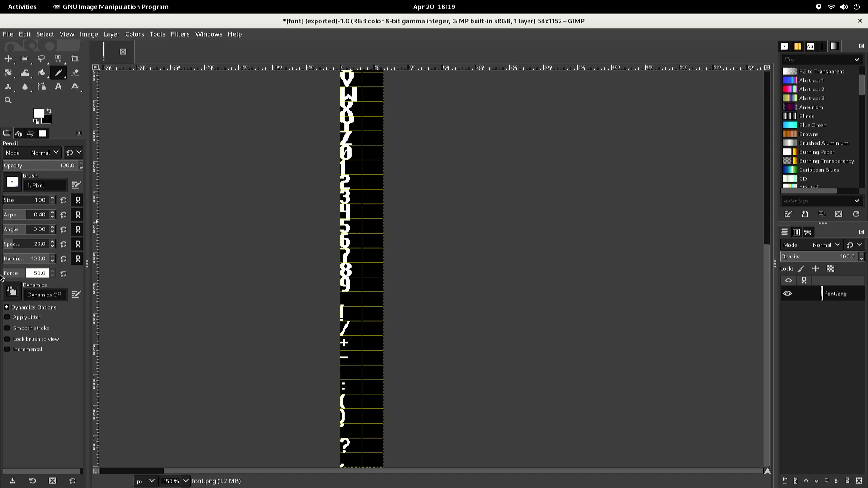
# Create a new image 64 pixels wide and 2048 pixels tall.
pyautogui.press('ctrl')
pyautogui.hotkey('ctrl', 'n')
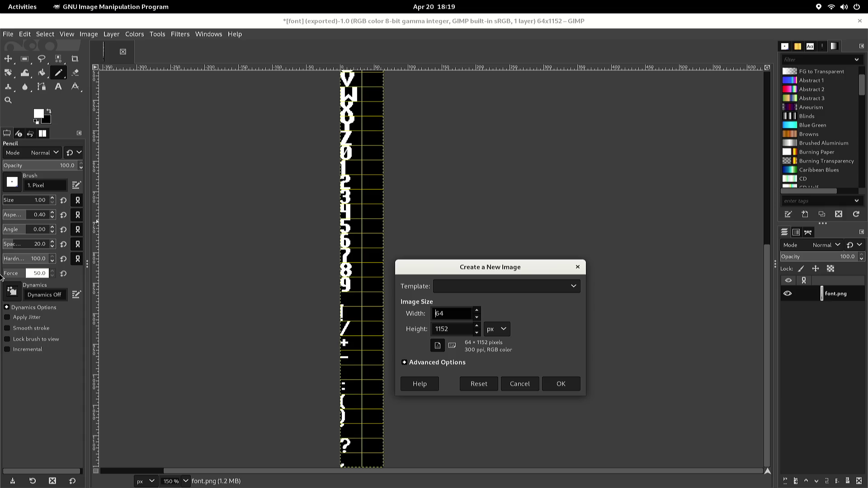
pyautogui.press('Tab')
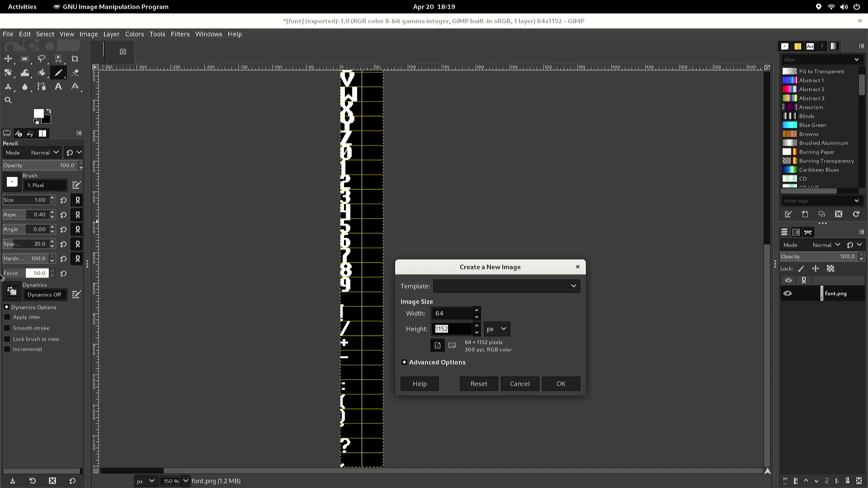
pyautogui.write('2048')
pyautogui.press('Return')
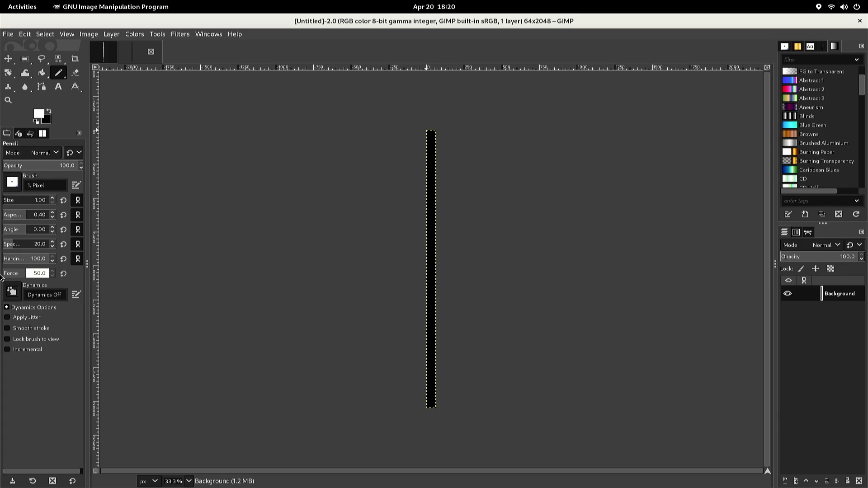
# Zoom the new canvas to 100% and turn on Show Grid.
pyautogui.press('+')
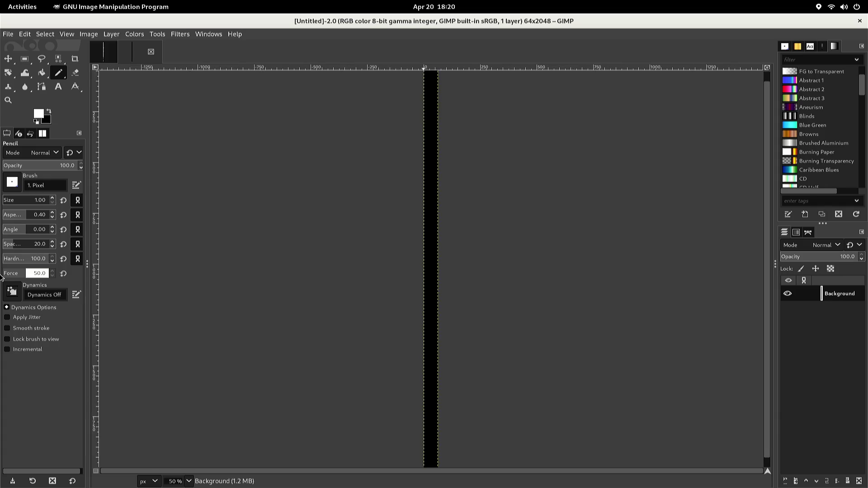
pyautogui.press('+')
pyautogui.press('+')
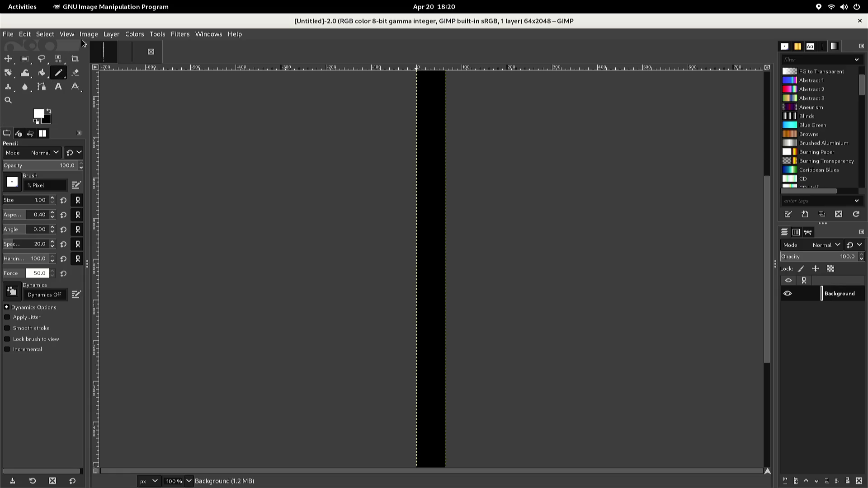
pyautogui.click(68, 34)
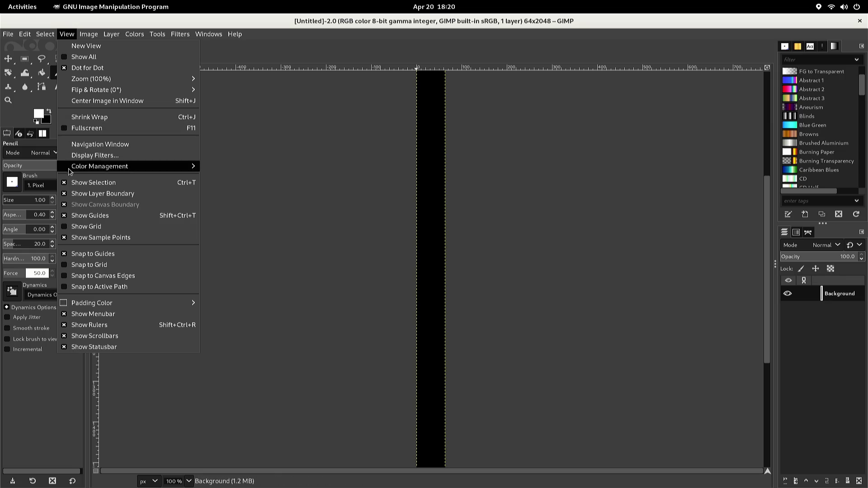
pyautogui.click(69, 227)
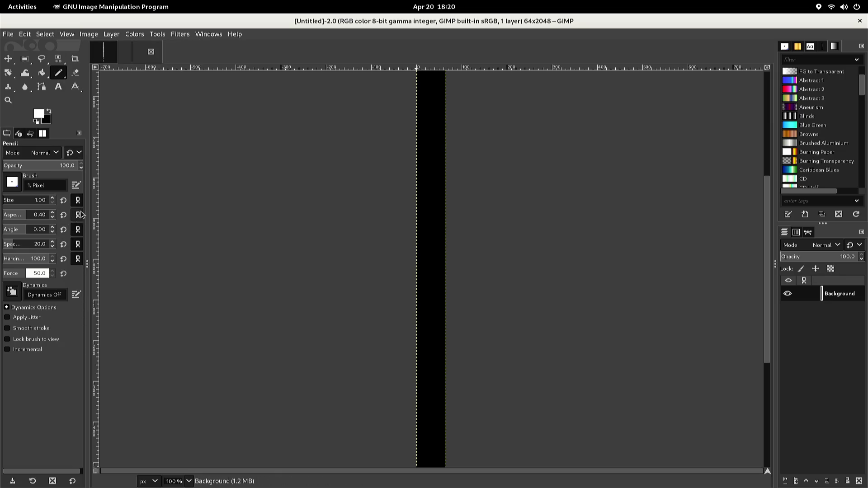
# Duplicate the 64×2048 image with Image > Duplicate.
pyautogui.click(88, 34)
pyautogui.click(95, 44)
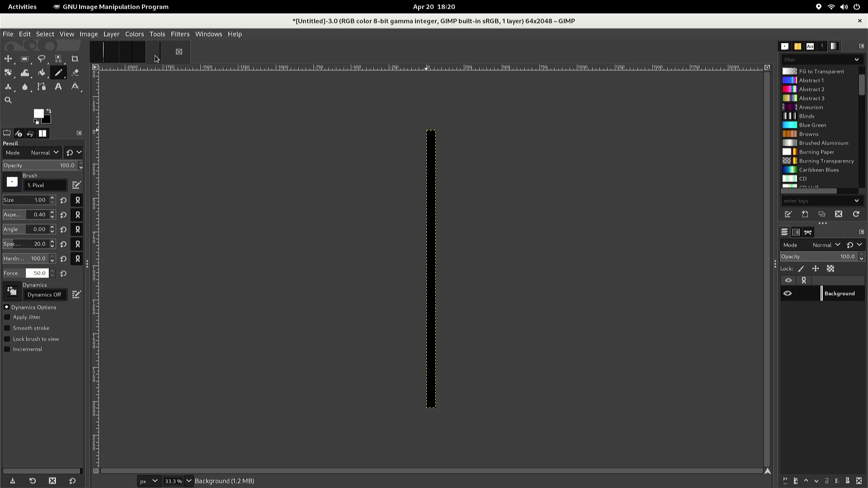
pyautogui.click(98, 36)
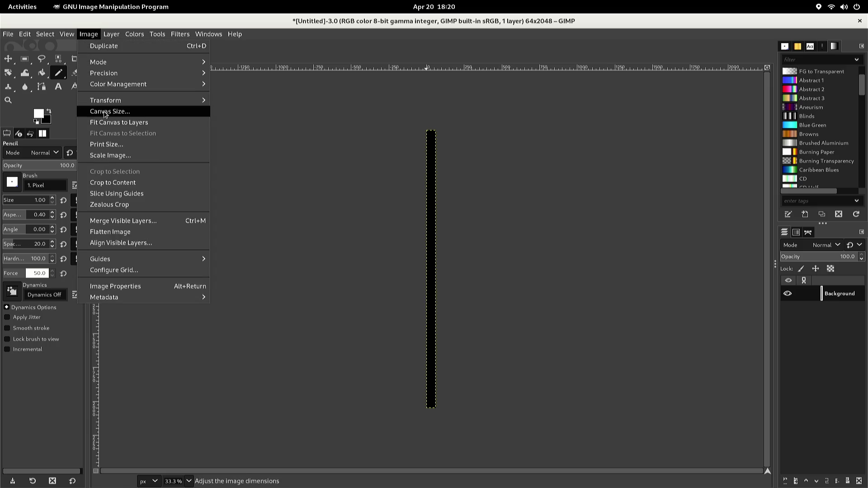
# In Configure Grid, set 32-pixel horizontal and vertical spacing and a bright green line colour.
pyautogui.click(116, 270)
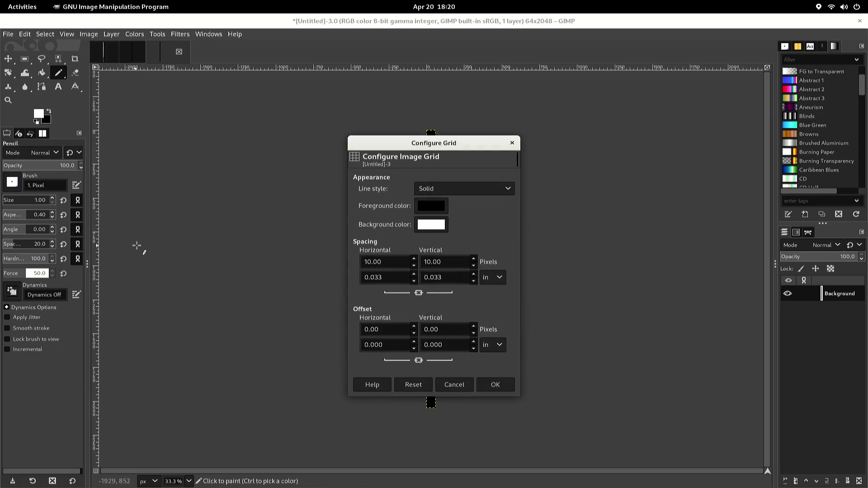
pyautogui.click(374, 265)
pyautogui.hotkey('shift', 'End')
pyautogui.press('BackSpace')
pyautogui.press('BackSpace')
pyautogui.press('BackSpace')
pyautogui.press('BackSpace')
pyautogui.write('32')
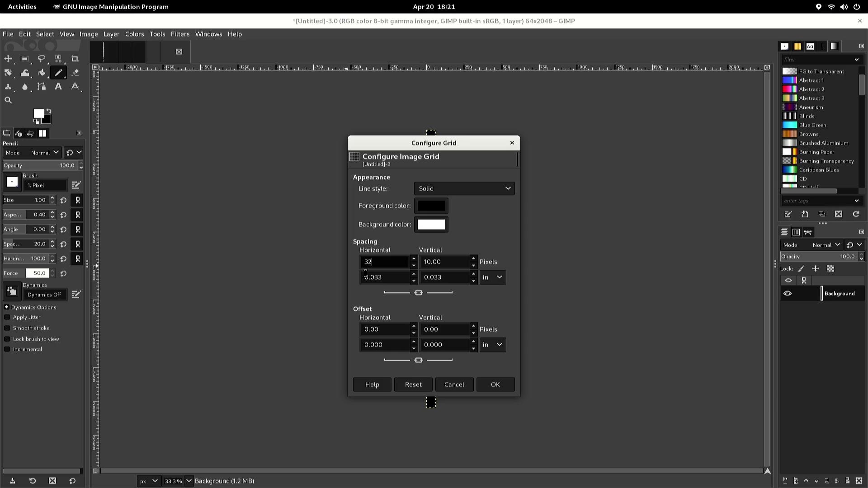
pyautogui.press('Tab')
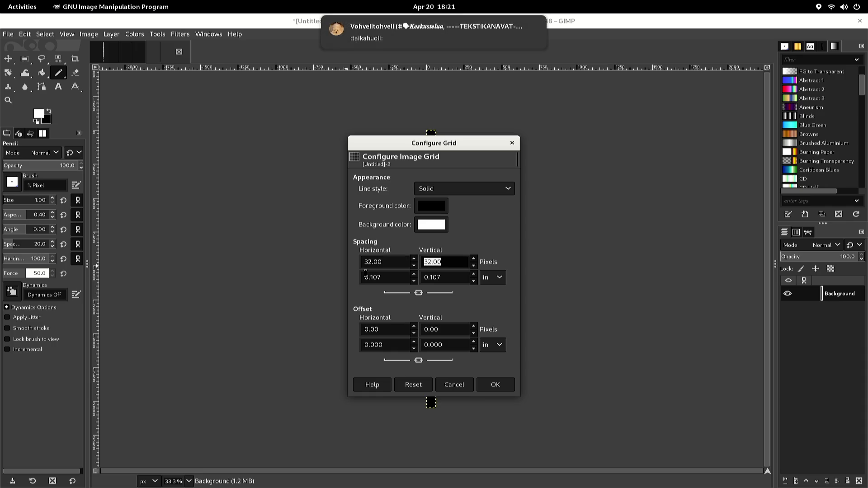
pyautogui.click(421, 211)
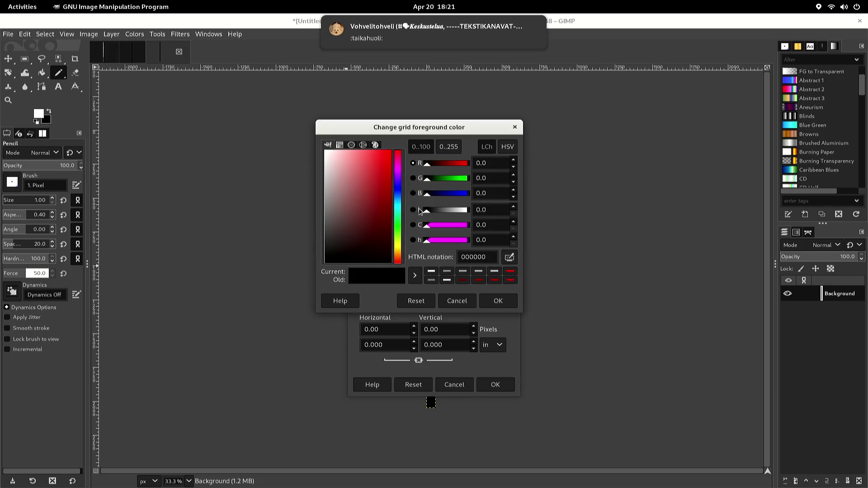
pyautogui.click(397, 230)
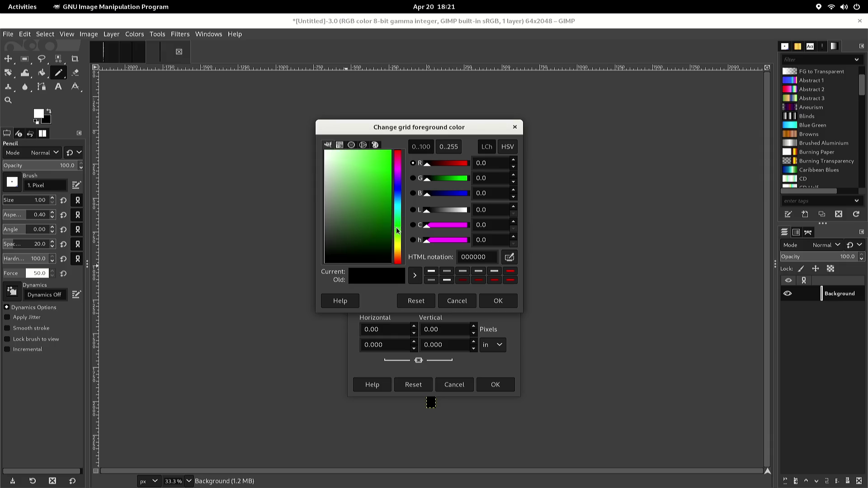
pyautogui.moveTo(387, 223); pyautogui.dragTo(396, 154)
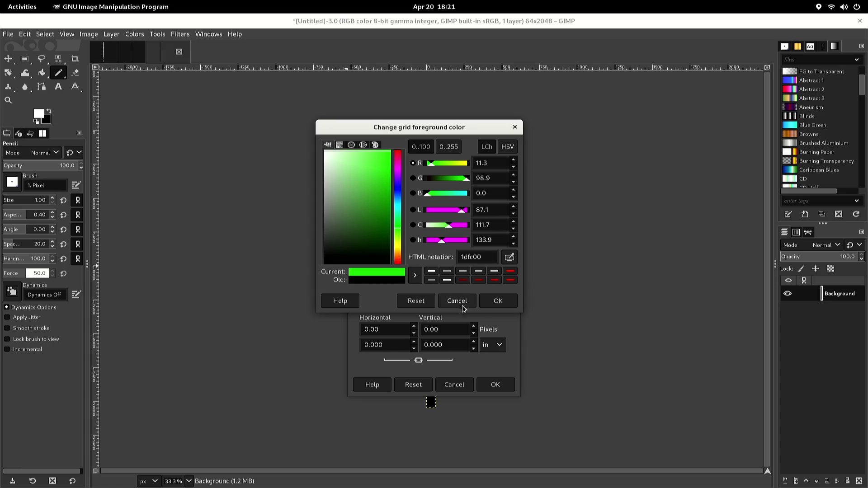
pyautogui.click(488, 302)
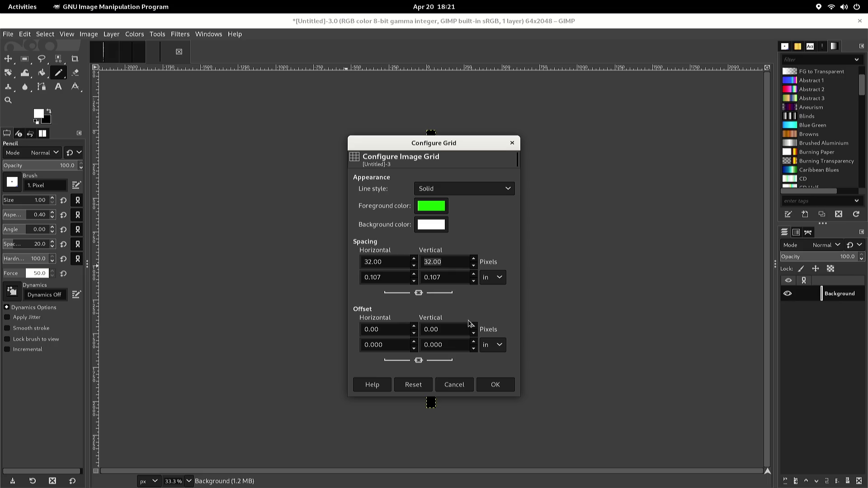
pyautogui.click(495, 385)
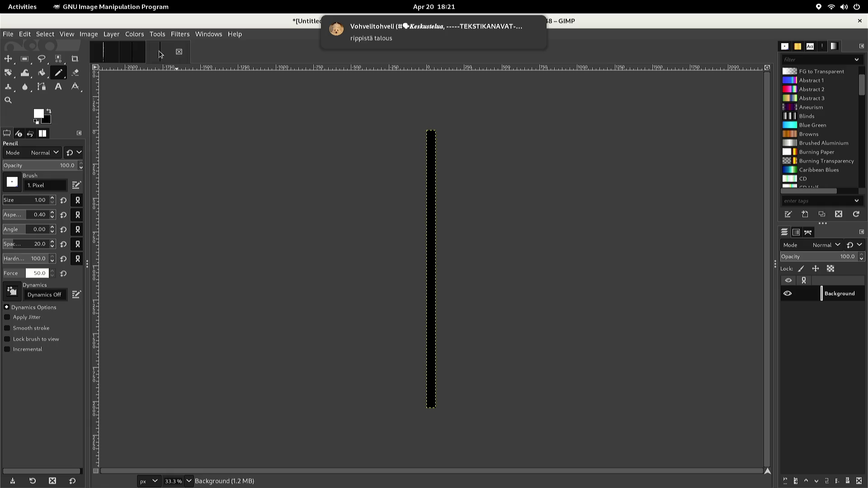
# Close the Untitled-2 image and enable Show Grid on the duplicate Untitled-3.
pyautogui.click(142, 48)
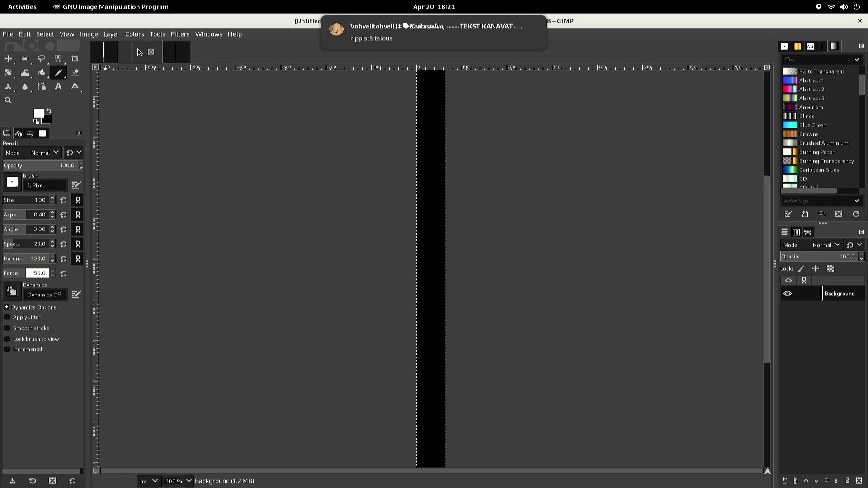
pyautogui.click(170, 62)
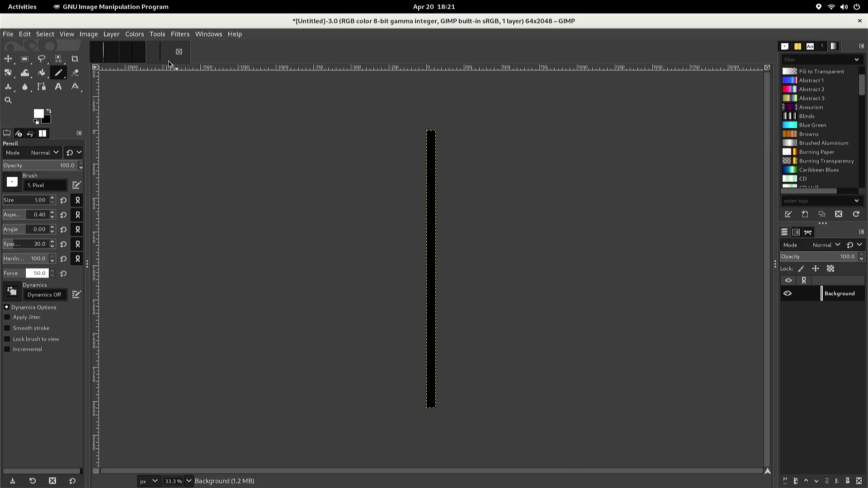
pyautogui.click(142, 58)
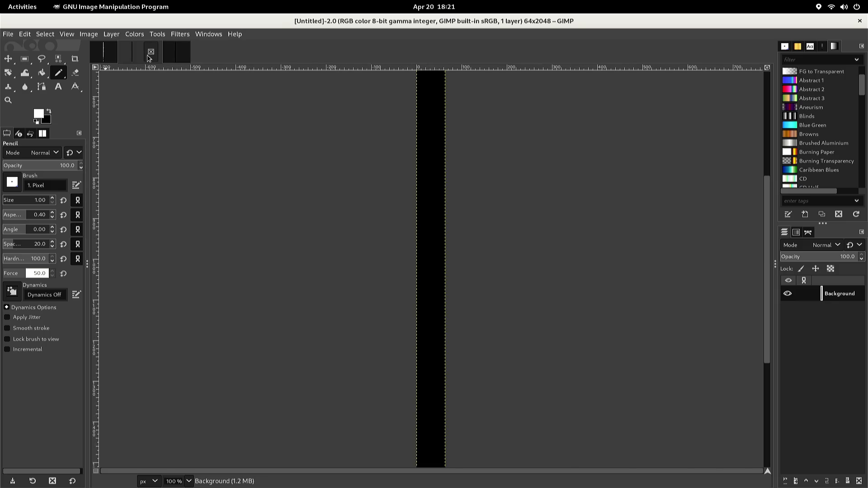
pyautogui.click(151, 53)
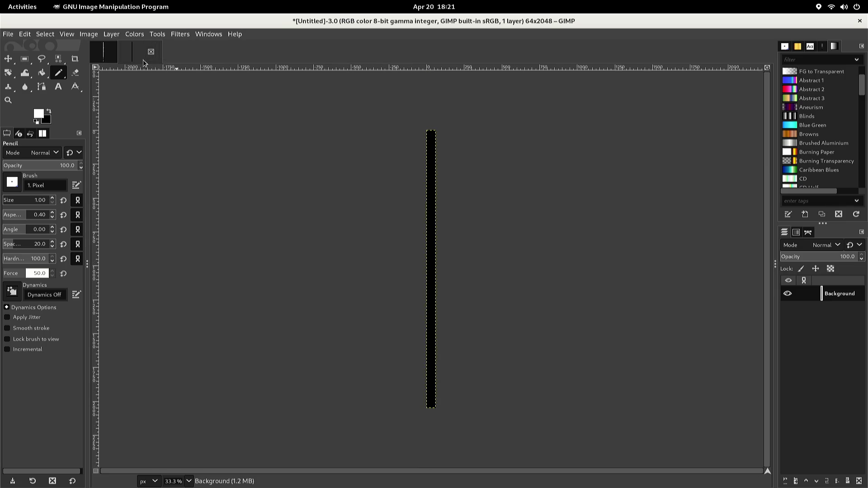
pyautogui.click(68, 36)
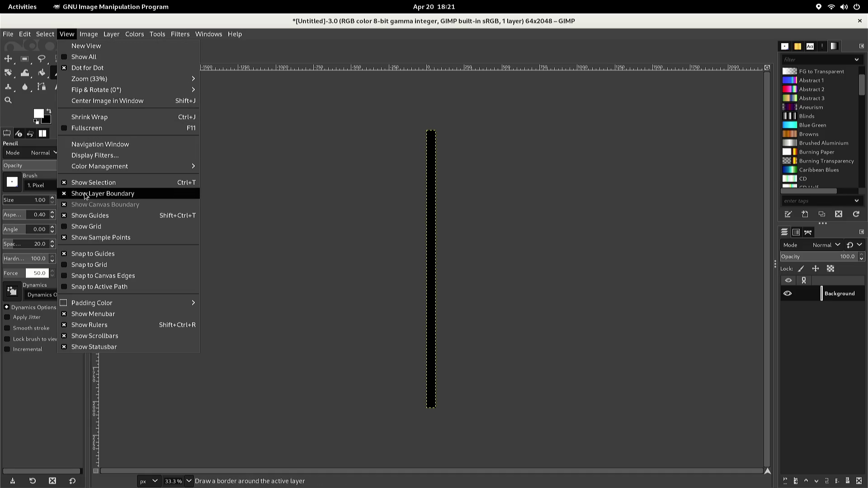
pyautogui.click(85, 226)
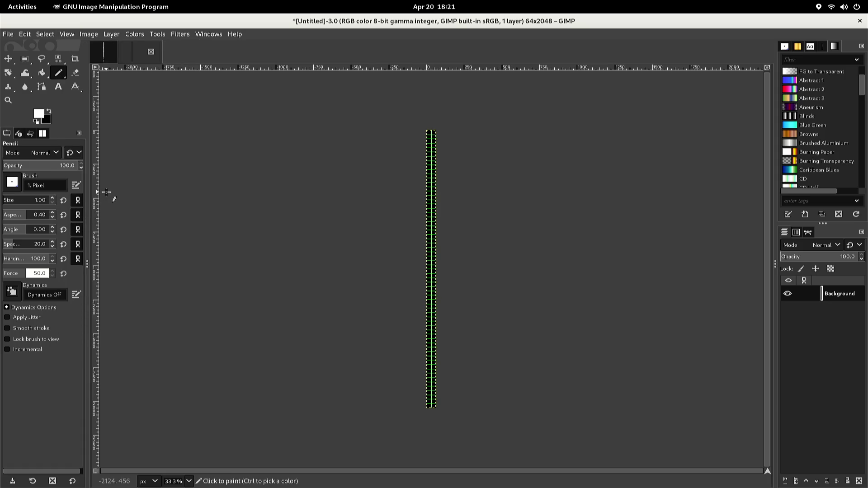
# Draw a white test stroke on the black grid canvas, then undo it.
pyautogui.keyDown('ctrl'); pyautogui.scroll(1, 106, 193); pyautogui.keyUp('ctrl')
pyautogui.keyDown('ctrl'); pyautogui.scroll(2, 106, 192); pyautogui.keyUp('ctrl')
pyautogui.keyDown('ctrl'); pyautogui.scroll(1, 106, 192); pyautogui.keyUp('ctrl')
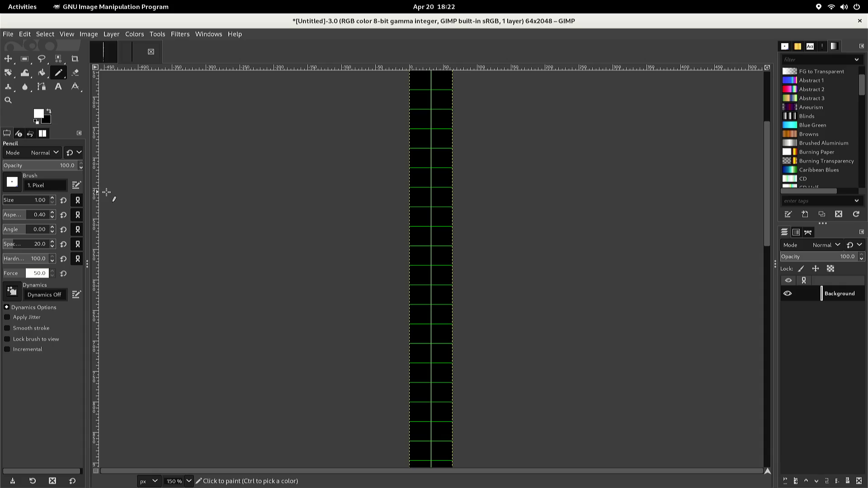
pyautogui.scroll(1, 106, 193)
pyautogui.scroll(1, 106, 192)
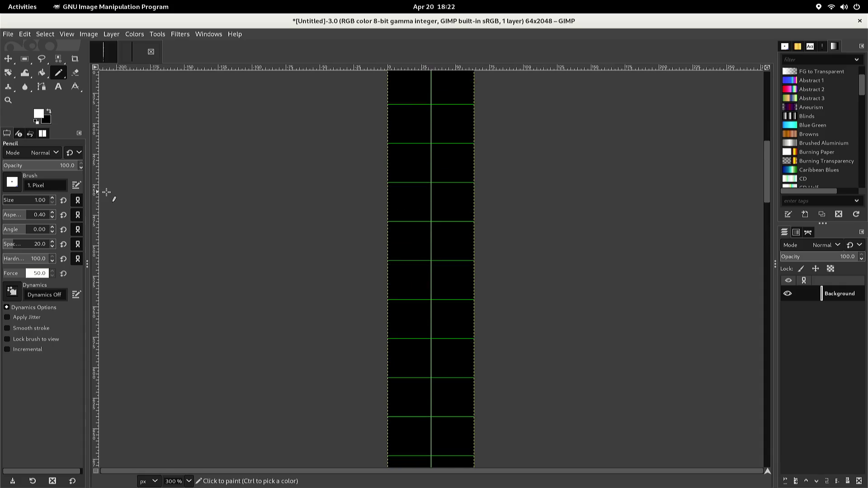
pyautogui.scroll(1, 106, 192)
pyautogui.scroll(1, 106, 192)
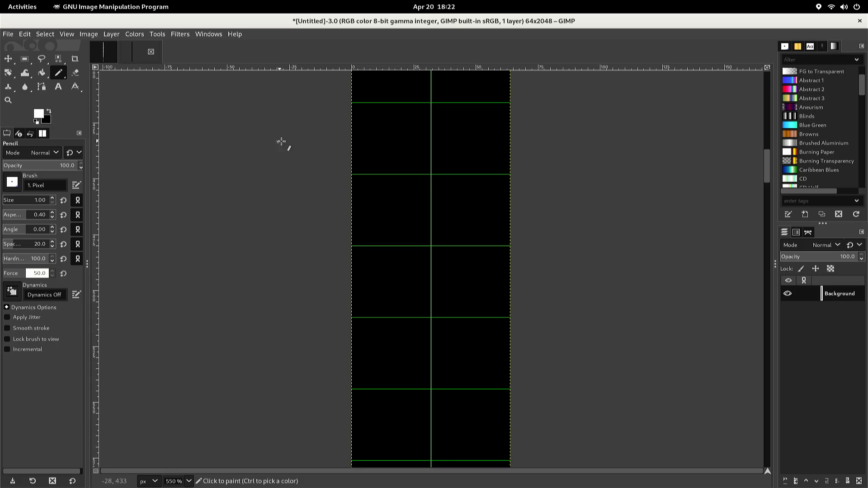
pyautogui.scroll(1, 358, 152)
pyautogui.hscroll(2, 335, 244)
pyautogui.scroll(2, 317, 317)
pyautogui.scroll(-1, 320, 452)
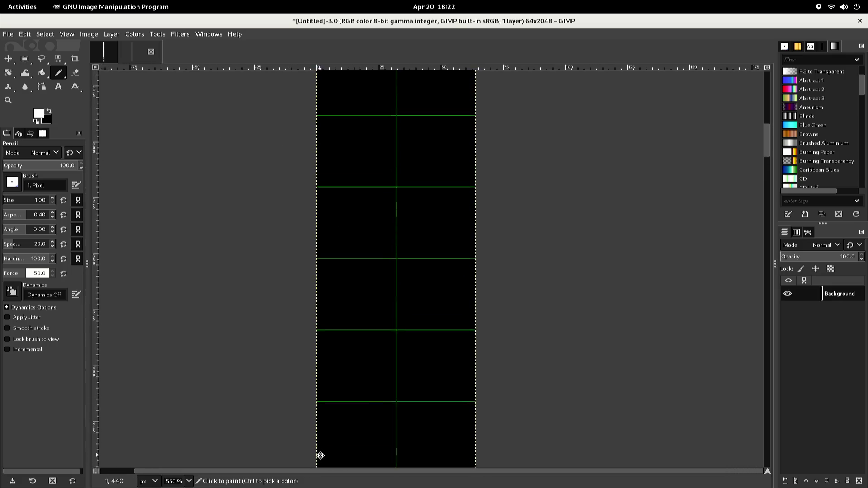
pyautogui.scroll(1, 357, 317)
pyautogui.hscroll(1, 342, 316)
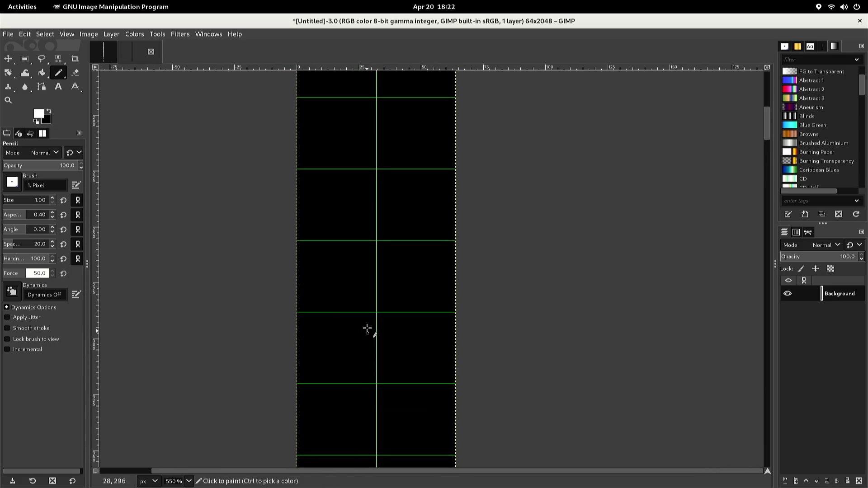
pyautogui.hscroll(2, 353, 371)
pyautogui.scroll(-1, 348, 441)
pyautogui.scroll(1, 318, 352)
pyautogui.hscroll(-1, 318, 353)
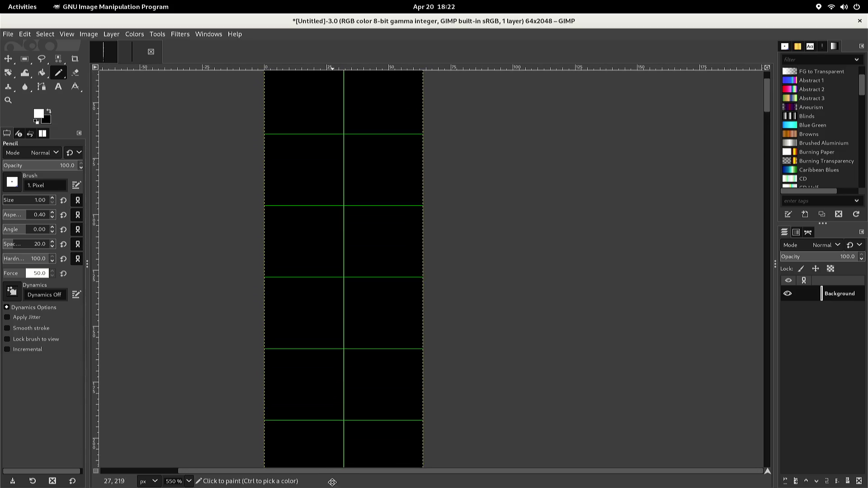
pyautogui.moveTo(332, 344); pyautogui.dragTo(323, 423)
pyautogui.hotkey('ctrl', 'z')
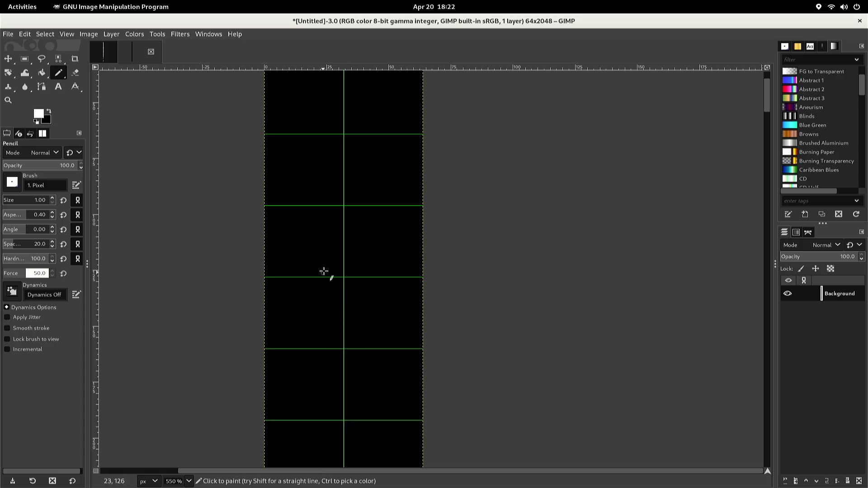
# Bring up the imported 32×1152 font image with its glyph column.
pyautogui.scroll(1, 323, 269)
pyautogui.hscroll(-1, 324, 269)
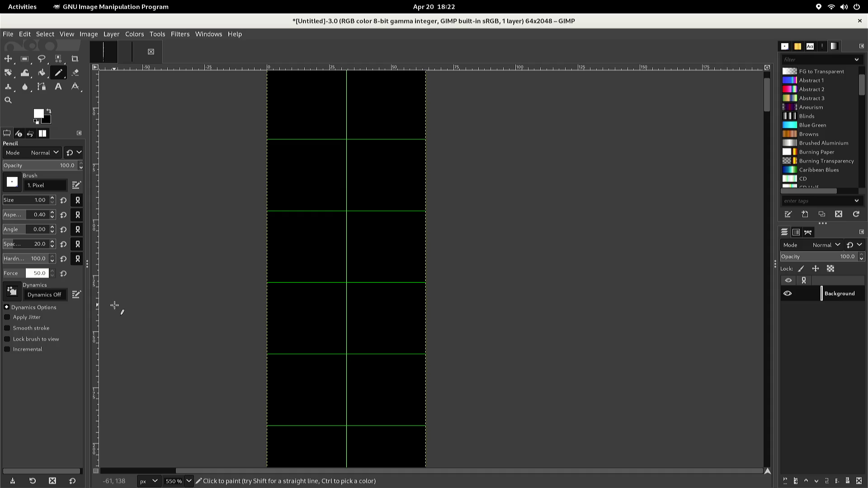
pyautogui.press('ctrl')
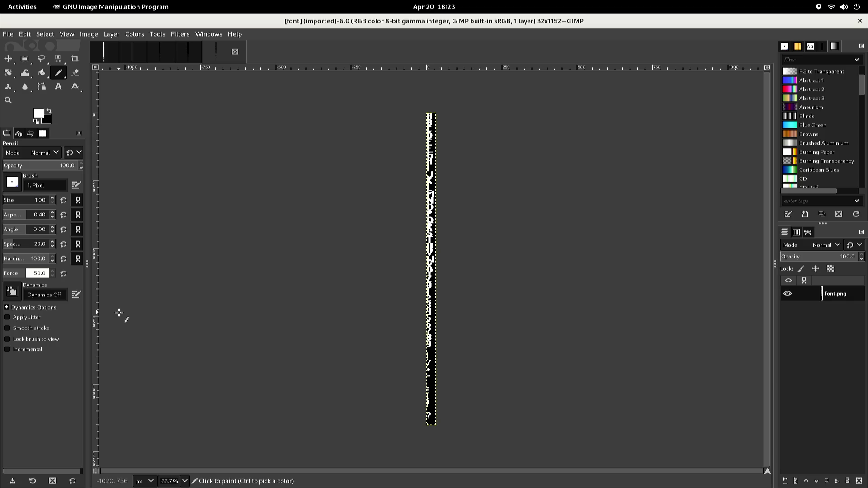
# Close the three extra imported font images with Ctrl+W.
pyautogui.hotkey('ctrl', 'w')
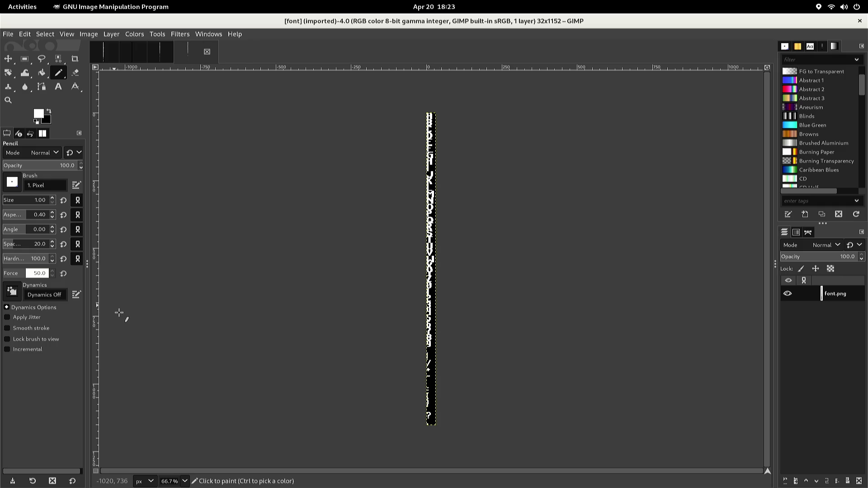
pyautogui.hotkey('ctrl', 'w')
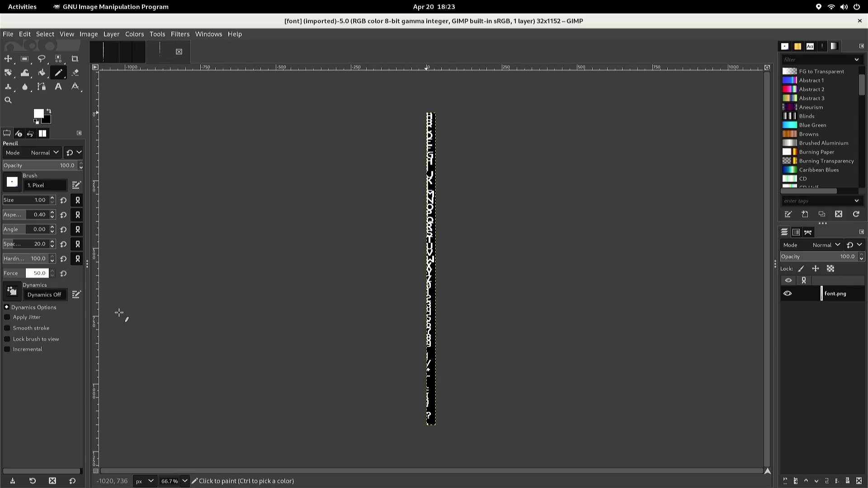
pyautogui.hotkey('ctrl', 'w')
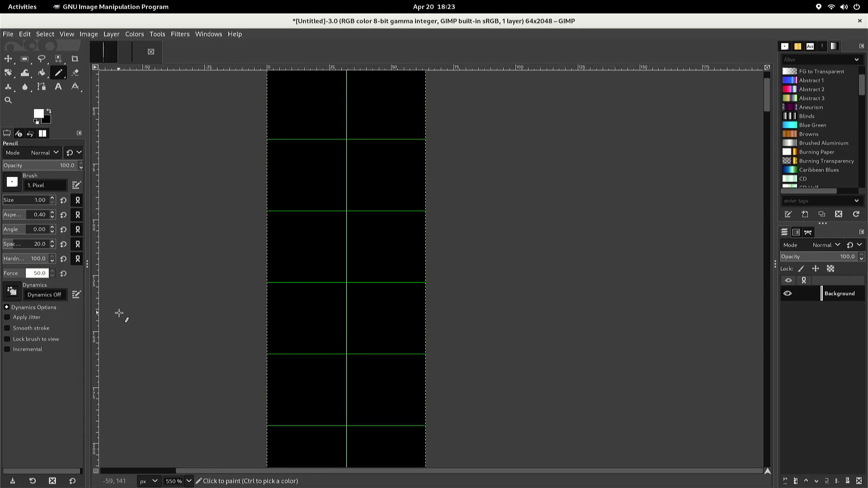
# Set the grid canvas to 100% zoom and cycle over to the exported font image.
pyautogui.press('1')
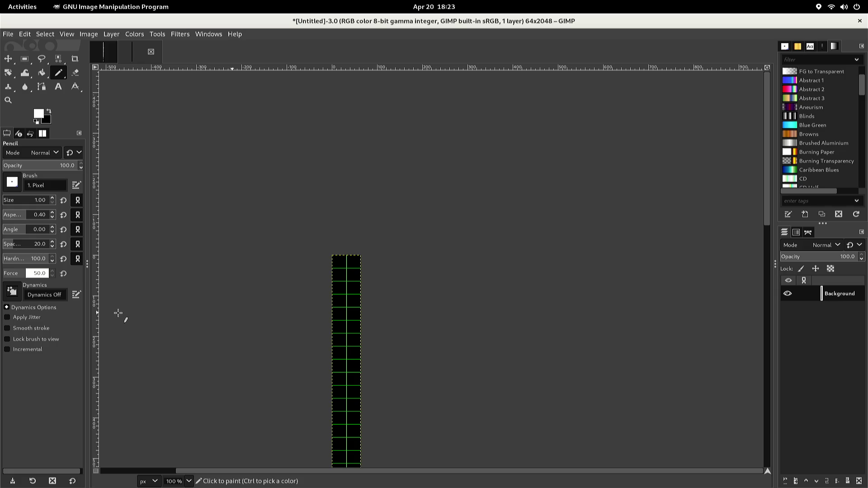
pyautogui.hotkey('ctrl', 'Tab')
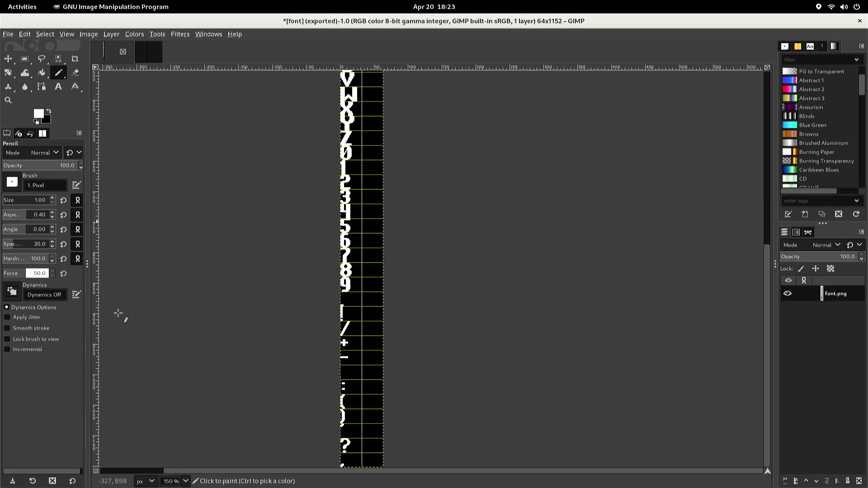
pyautogui.hotkey('ctrl', 'Tab')
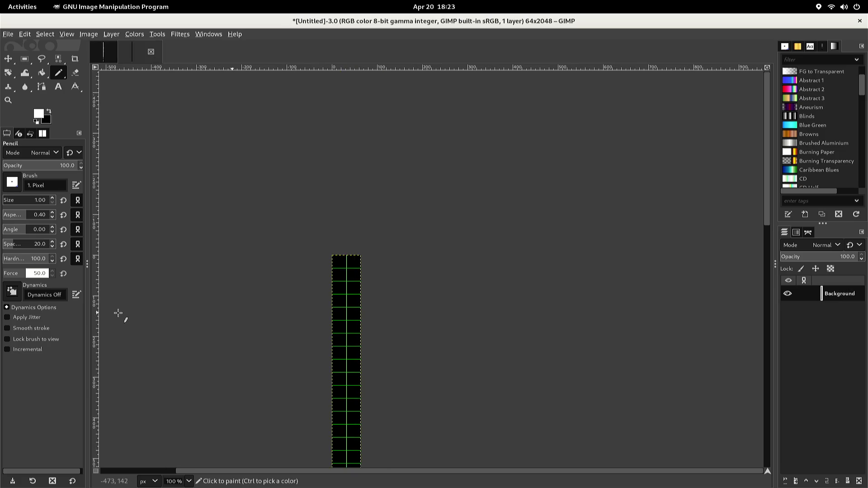
pyautogui.hotkey('ctrl', 'Tab')
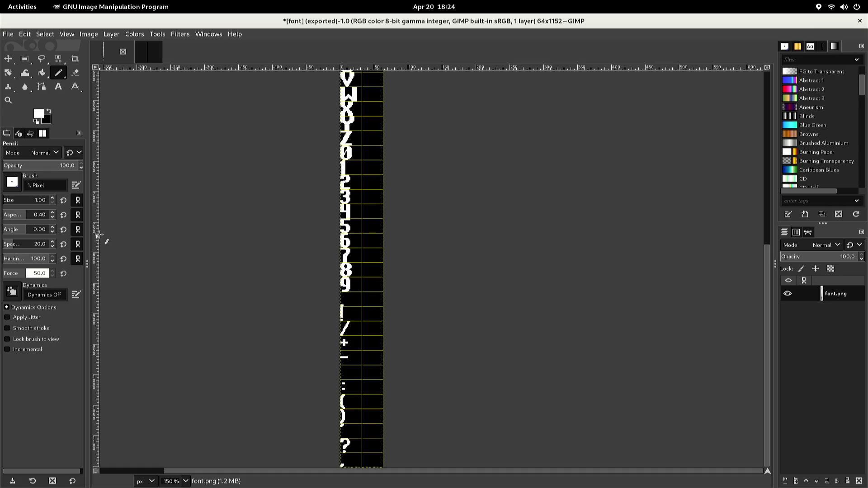
# Rectangle-select the A glyph in the exported font image, copy it, and return to the grid canvas.
pyautogui.hscroll(-1, 181, 136)
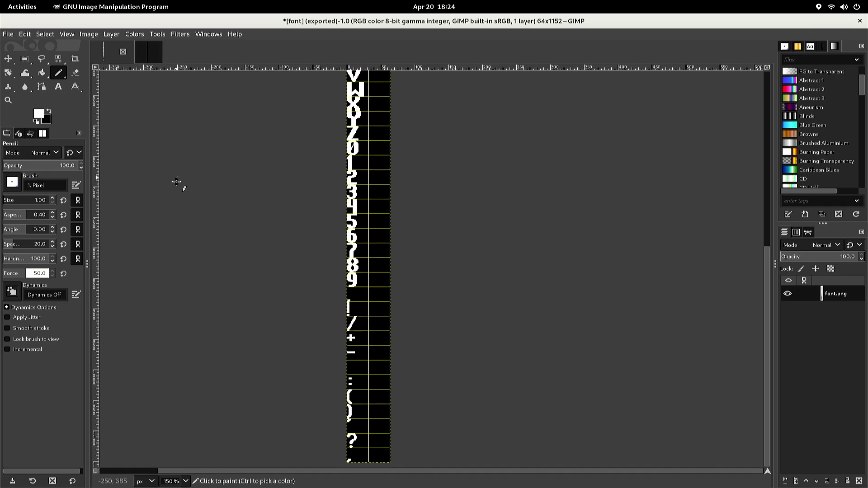
pyautogui.scroll(-1, 174, 190)
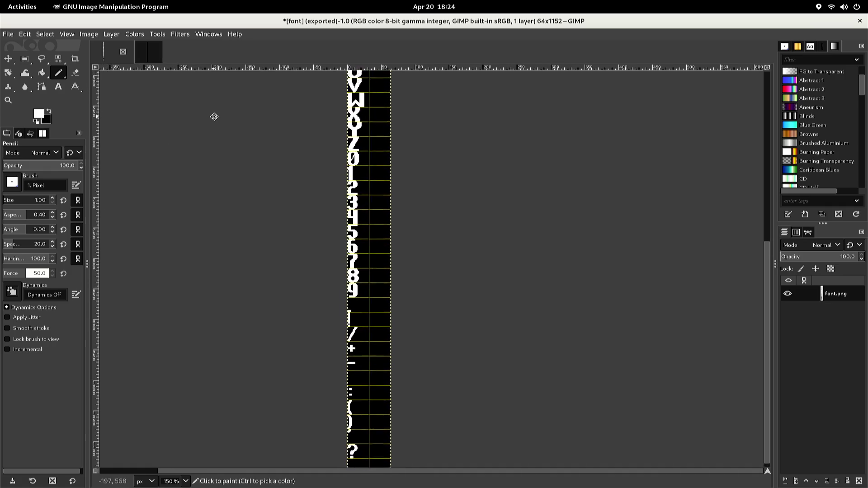
pyautogui.scroll(5, 207, 167)
pyautogui.hscroll(1, 200, 219)
pyautogui.scroll(3, 192, 273)
pyautogui.hscroll(1, 191, 273)
pyautogui.scroll(2, 188, 305)
pyautogui.scroll(2, 190, 357)
pyautogui.scroll(3, 217, 304)
pyautogui.scroll(1, 264, 188)
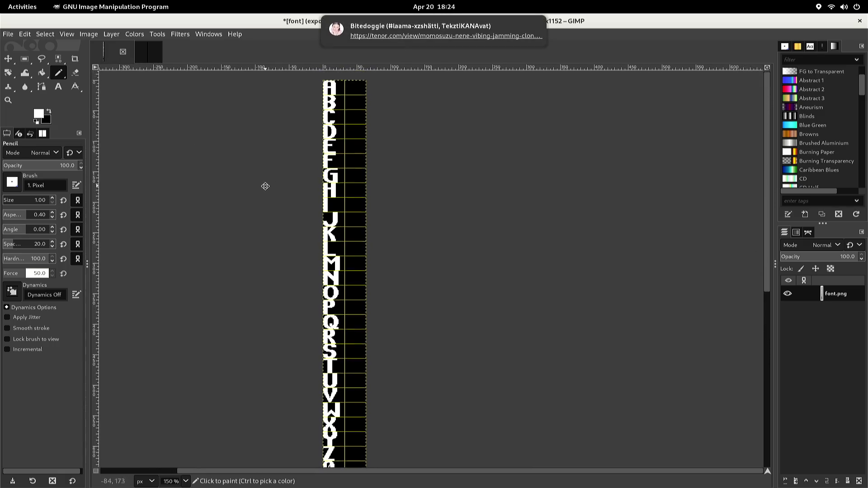
pyautogui.scroll(2, 258, 217)
pyautogui.hscroll(1, 258, 226)
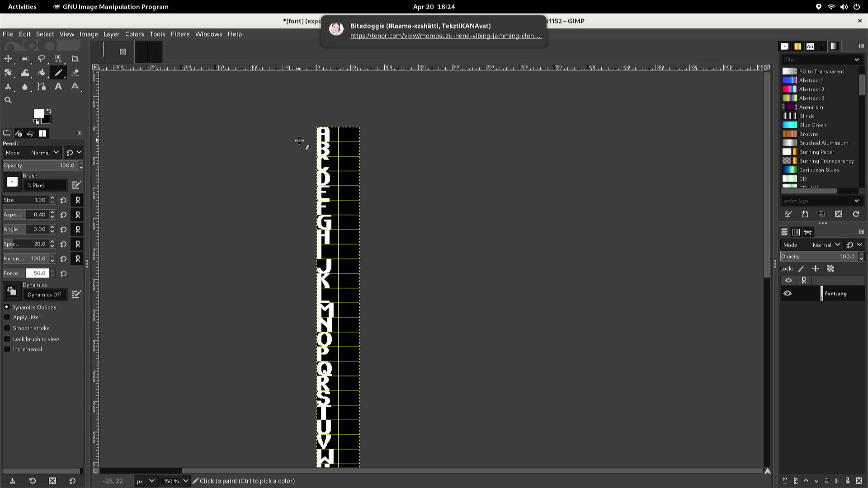
pyautogui.scroll(2, 299, 140)
pyautogui.scroll(1, 299, 141)
pyautogui.scroll(2, 299, 141)
pyautogui.scroll(1, 300, 141)
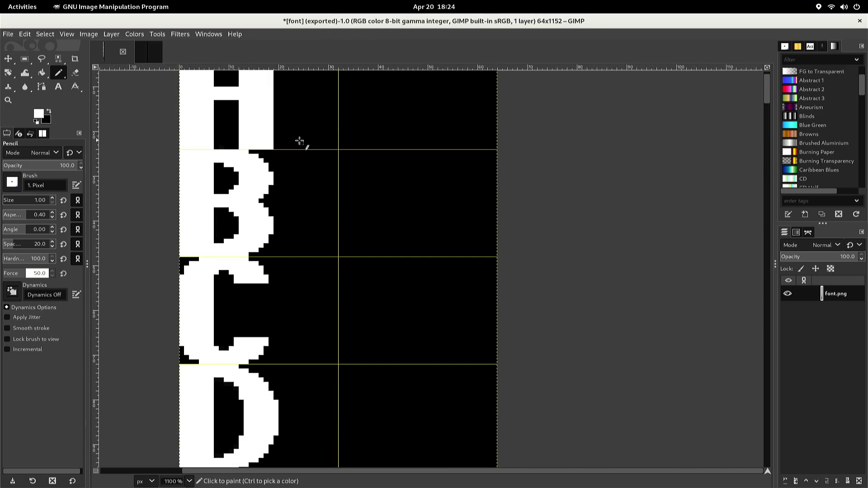
pyautogui.press('r')
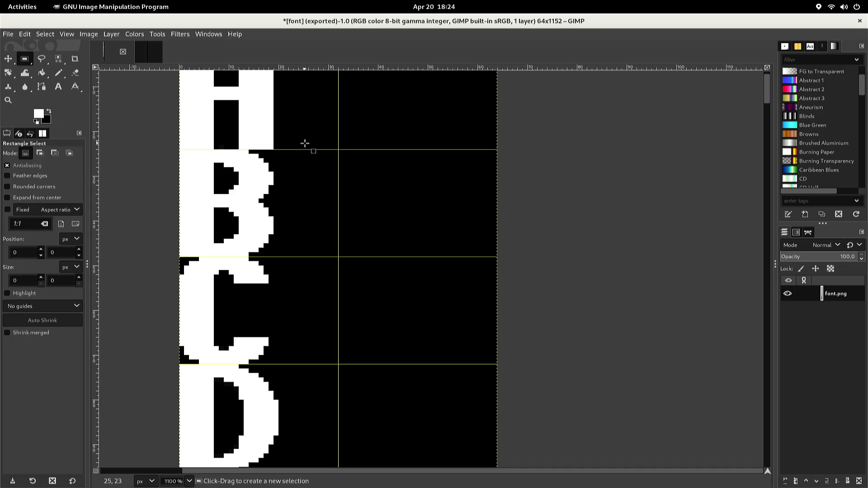
pyautogui.moveTo(298, 149)
pyautogui.mouseDown()
pyautogui.moveTo(171, 110)
pyautogui.moveTo(164, 64)
pyautogui.mouseUp()
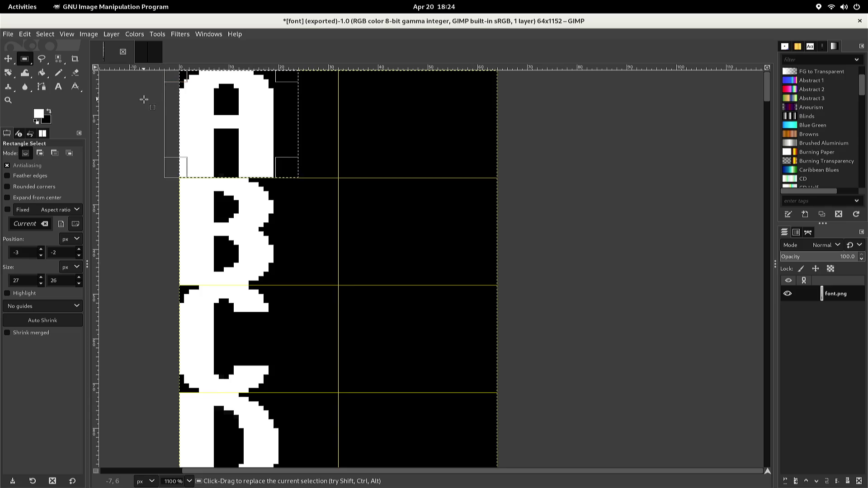
pyautogui.hotkey('ctrl', 'c')
pyautogui.hotkey('ctrl', 'Tab')
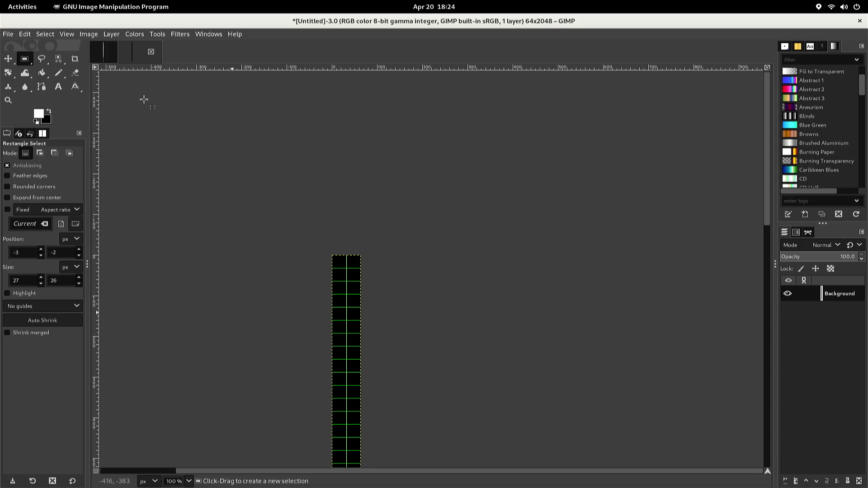
# Set the grid canvas to 100% zoom and paste the copied A glyph.
pyautogui.press('4')
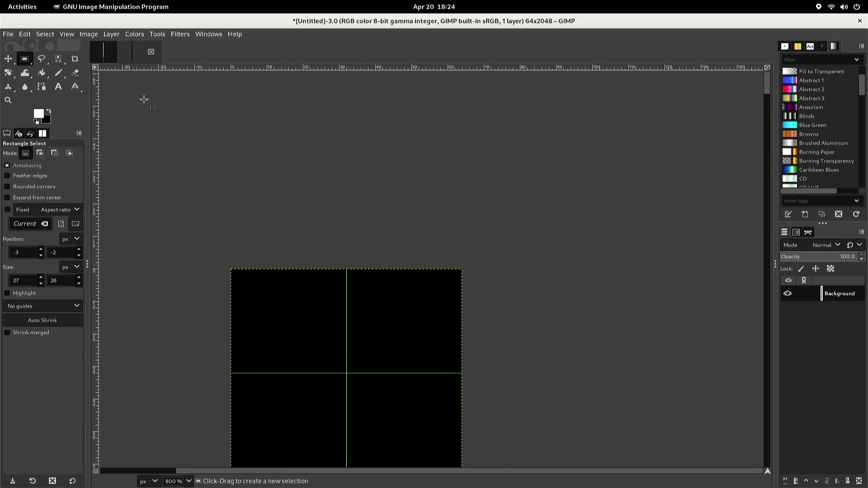
pyautogui.press('+')
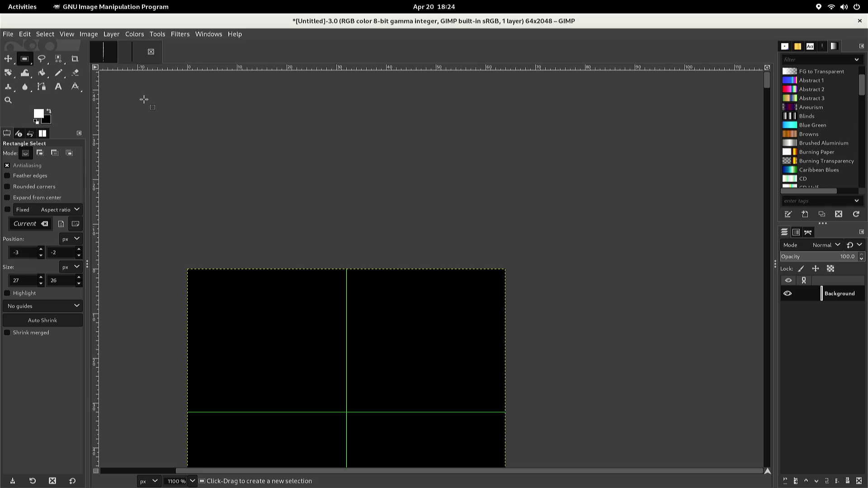
pyautogui.hotkey('shift', '3')
pyautogui.hotkey('shift', '2')
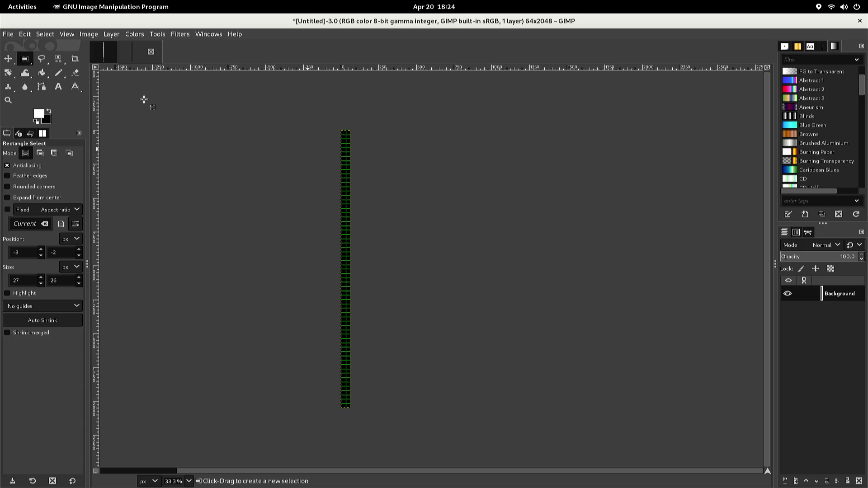
pyautogui.press('1')
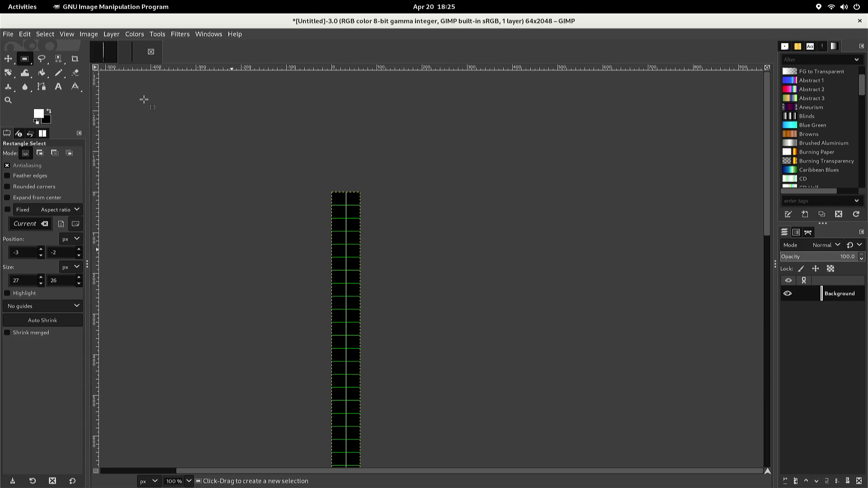
pyautogui.hotkey('ctrl', 'v')
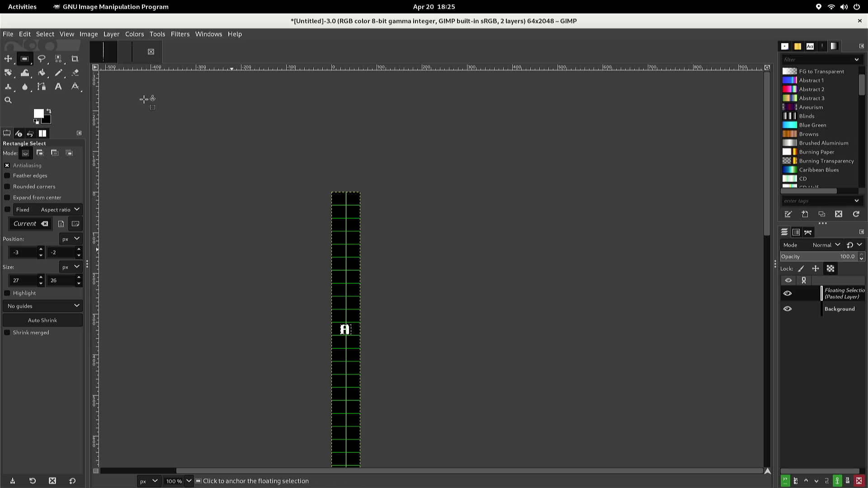
# Nudge the pasted A up and left into the top-left cell, then anchor it.
pyautogui.press('Up')
pyautogui.press('Up')
pyautogui.press('Up')
pyautogui.press('Up')
pyautogui.press('Up')
pyautogui.press('Up')
pyautogui.press('Up')
pyautogui.press('Up')
pyautogui.press('Up')
pyautogui.press('Up')
pyautogui.press('Up')
pyautogui.press('Up')
pyautogui.press('Up')
pyautogui.press('Up')
pyautogui.press('Up')
pyautogui.press('Up')
pyautogui.press('Up')
pyautogui.press('Up')
pyautogui.press('Up')
pyautogui.press('Up')
pyautogui.press('Up')
pyautogui.press('Up')
pyautogui.press('Up')
pyautogui.press('Up')
pyautogui.press('Up')
pyautogui.press('Up')
pyautogui.press('Up')
pyautogui.press('Up')
pyautogui.press('Up')
pyautogui.press('Up')
pyautogui.press('Up')
pyautogui.press('Up')
pyautogui.press('Up')
pyautogui.press('Up')
pyautogui.press('Up')
pyautogui.press('Up')
pyautogui.press('Up')
pyautogui.press('Up')
pyautogui.press('Up')
pyautogui.press('Up')
pyautogui.press('Up')
pyautogui.press('Up')
pyautogui.press('Up')
pyautogui.press('Up')
pyautogui.press('Up')
pyautogui.press('Up')
pyautogui.press('Up')
pyautogui.press('Up')
pyautogui.press('Up')
pyautogui.press('Up')
pyautogui.press('Up')
pyautogui.press('Up')
pyautogui.press('Up')
pyautogui.press('Up')
pyautogui.press('Up')
pyautogui.press('Up')
pyautogui.press('Up')
pyautogui.press('4')
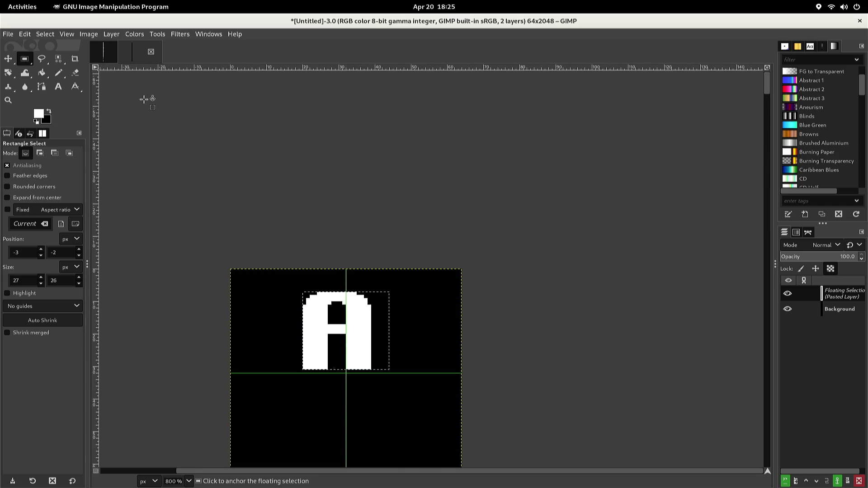
pyautogui.press('+')
pyautogui.press('Up')
pyautogui.press('Up')
pyautogui.press('Up')
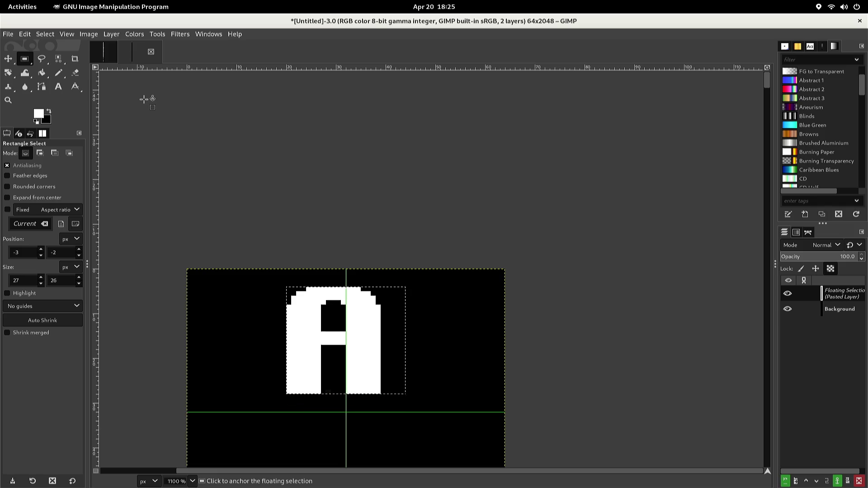
pyautogui.press('Up')
pyautogui.press('Up')
pyautogui.press('Up')
pyautogui.press('Up')
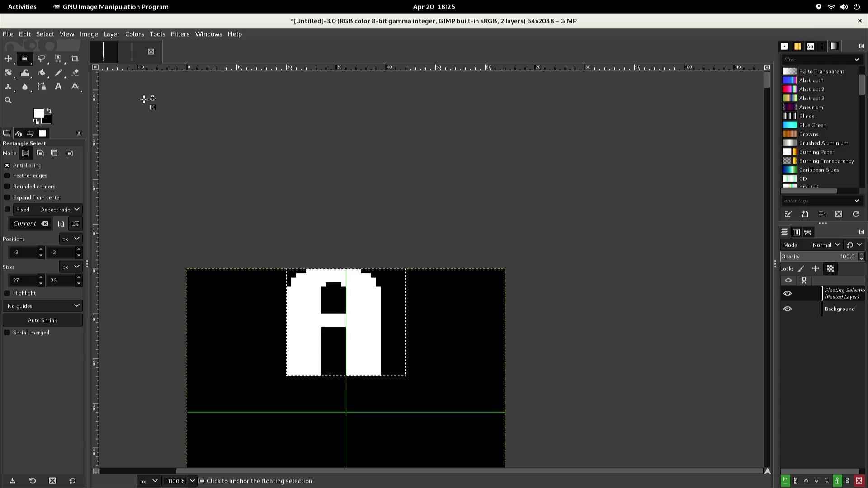
pyautogui.press('Left')
pyautogui.press('Left')
pyautogui.press('Left')
pyautogui.press('Left')
pyautogui.press('Left')
pyautogui.press('Left')
pyautogui.press('Left')
pyautogui.press('Left')
pyautogui.press('Left')
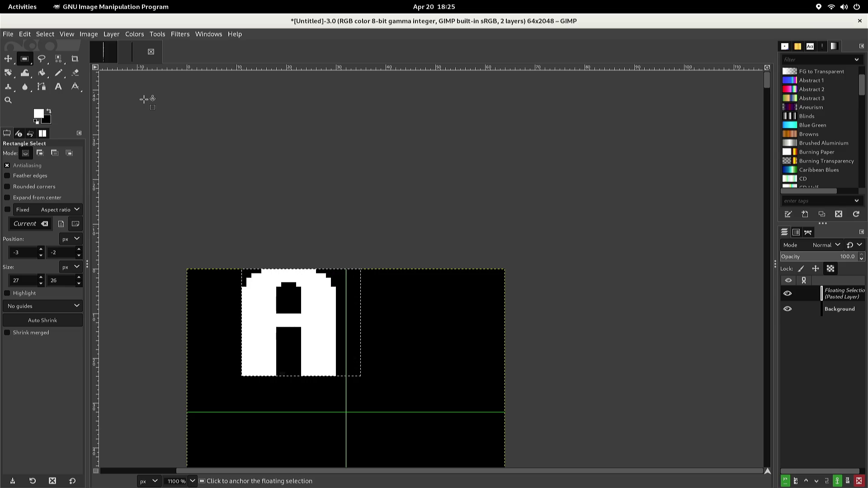
pyautogui.press('Left')
pyautogui.press('Left')
pyautogui.press('Left')
pyautogui.press('Left')
pyautogui.press('Left')
pyautogui.press('Left')
pyautogui.press('Left')
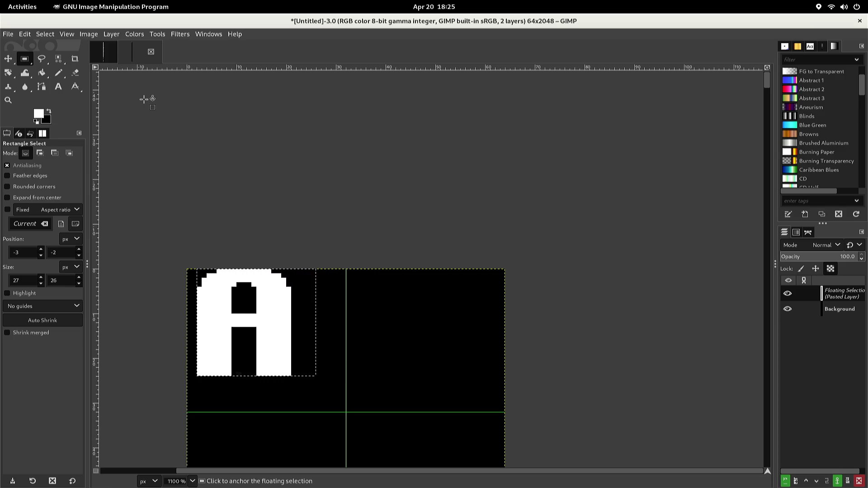
pyautogui.press('Left')
pyautogui.press('Left')
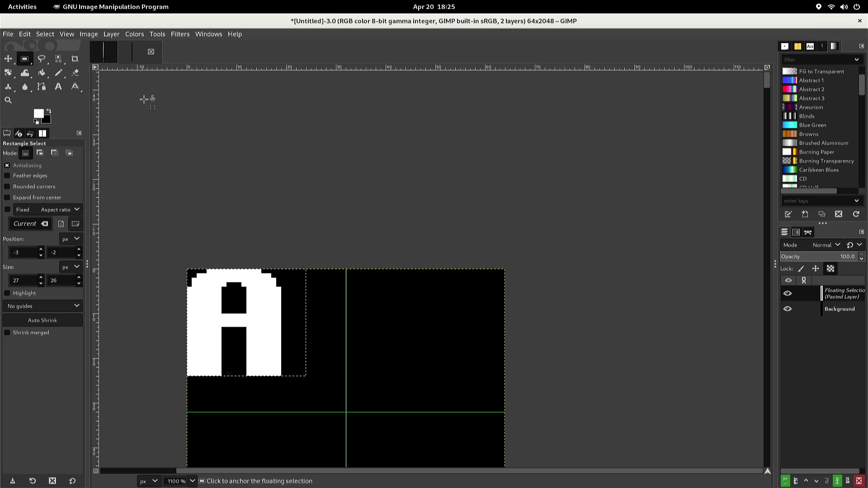
pyautogui.click(137, 128)
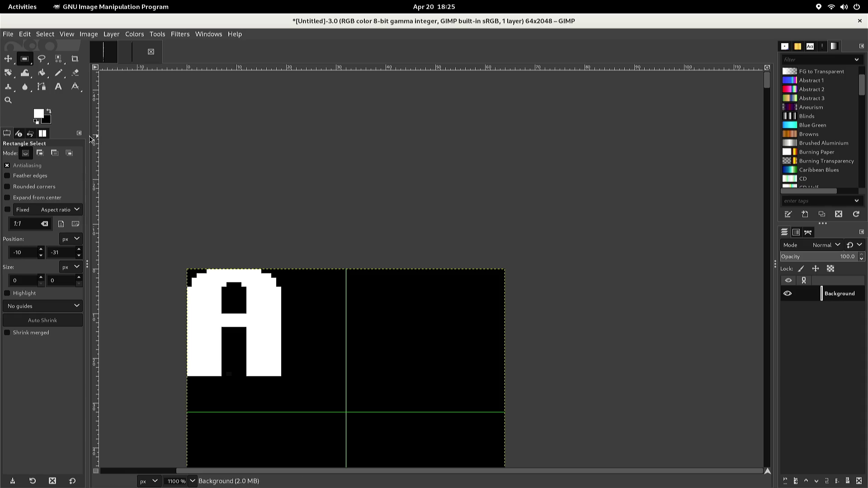
# In the font image, rectangle-select the B glyph and copy it.
pyautogui.hotkey('ctrl', 'pageup')
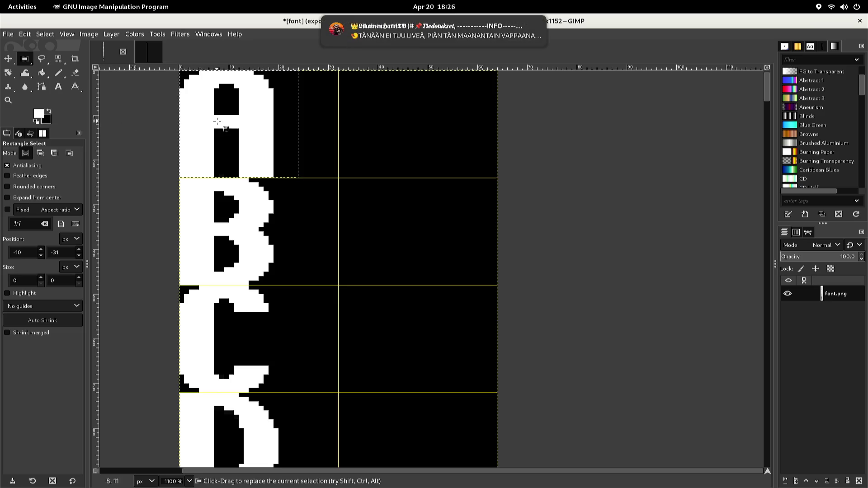
pyautogui.moveTo(244, 128); pyautogui.dragTo(244, 163)
pyautogui.click(244, 176)
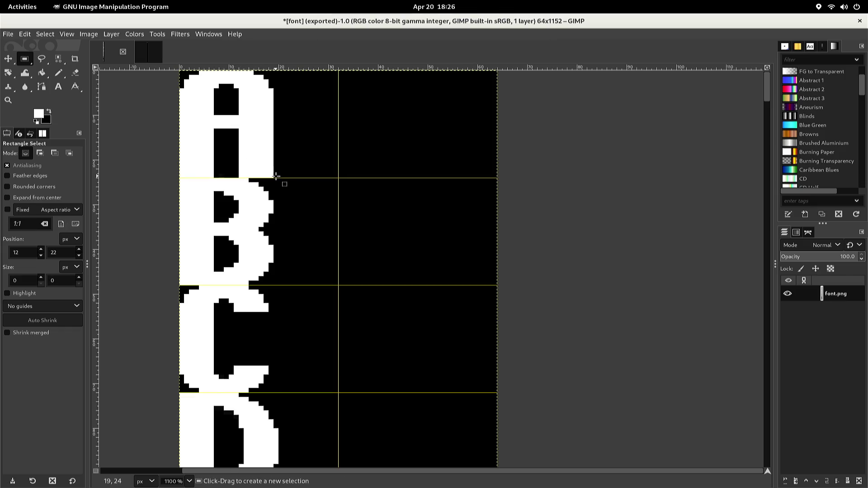
pyautogui.moveTo(294, 178)
pyautogui.mouseDown()
pyautogui.moveTo(260, 233)
pyautogui.moveTo(135, 298)
pyautogui.moveTo(130, 286)
pyautogui.mouseUp()
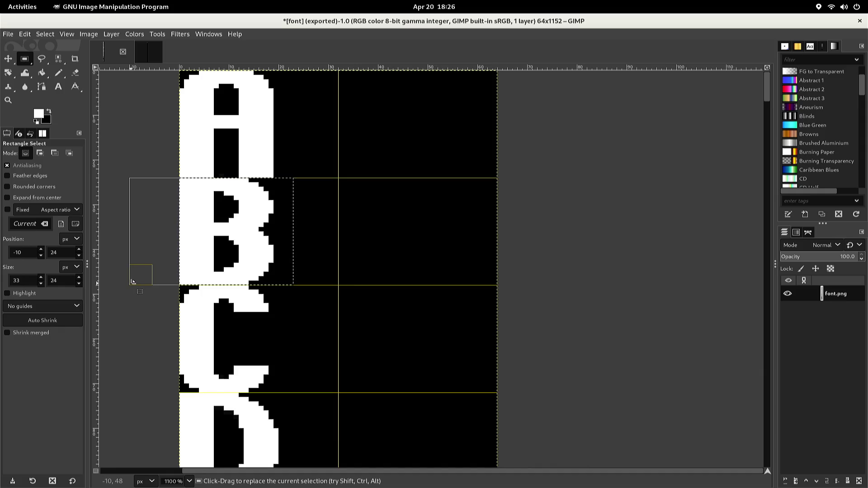
pyautogui.hotkey('ctrl', 'c')
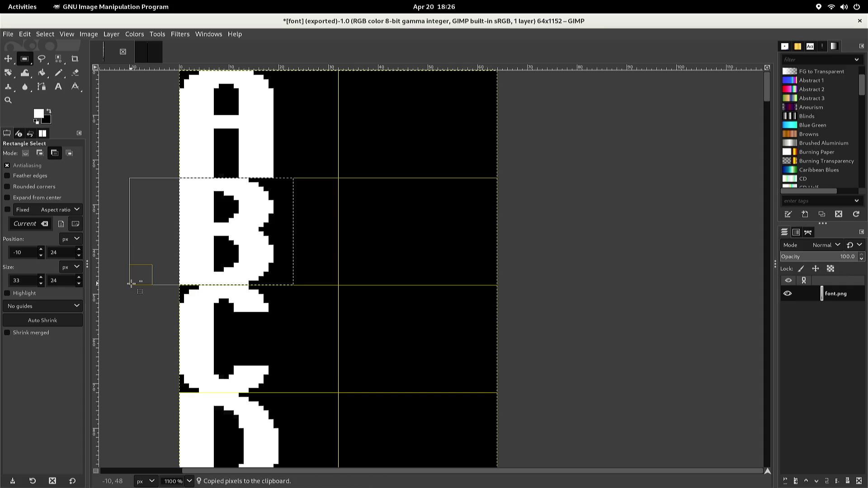
# Paste the B onto the tall canvas and nudge it into the cell below the A.
pyautogui.hotkey('alt', '2')
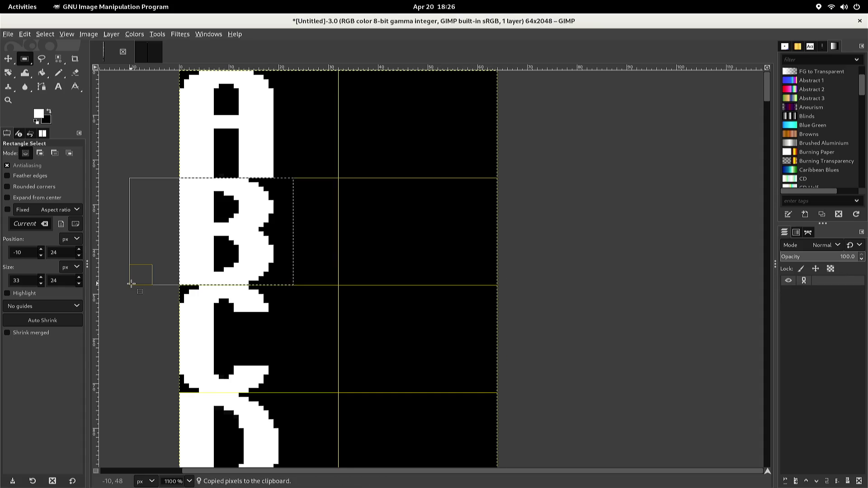
pyautogui.press('ctrl')
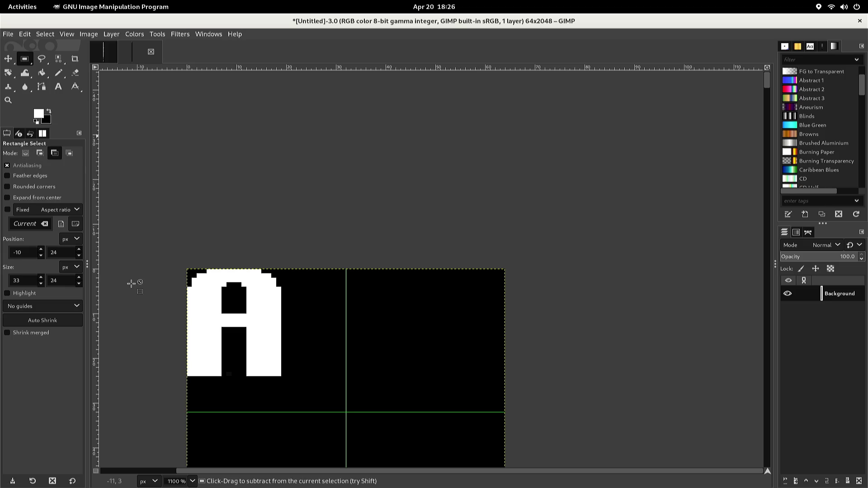
pyautogui.hotkey('ctrl', 'v')
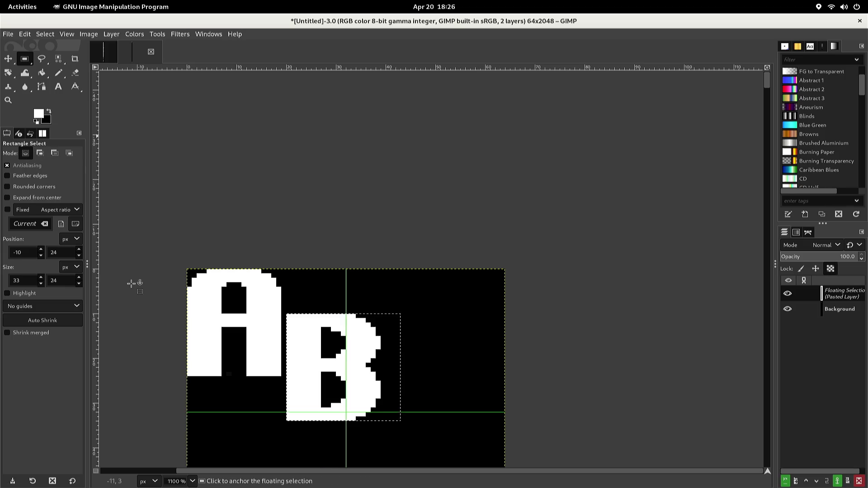
pyautogui.press('Down')
pyautogui.press('Down')
pyautogui.press('Down')
pyautogui.press('Down')
pyautogui.press('Down')
pyautogui.press('Down')
pyautogui.press('Down')
pyautogui.press('Down')
pyautogui.press('Down')
pyautogui.press('Down')
pyautogui.press('Down')
pyautogui.press('Down')
pyautogui.press('Up')
pyautogui.press('Left')
pyautogui.press('Left')
pyautogui.press('Left')
pyautogui.press('Left')
pyautogui.press('Left')
pyautogui.press('Left')
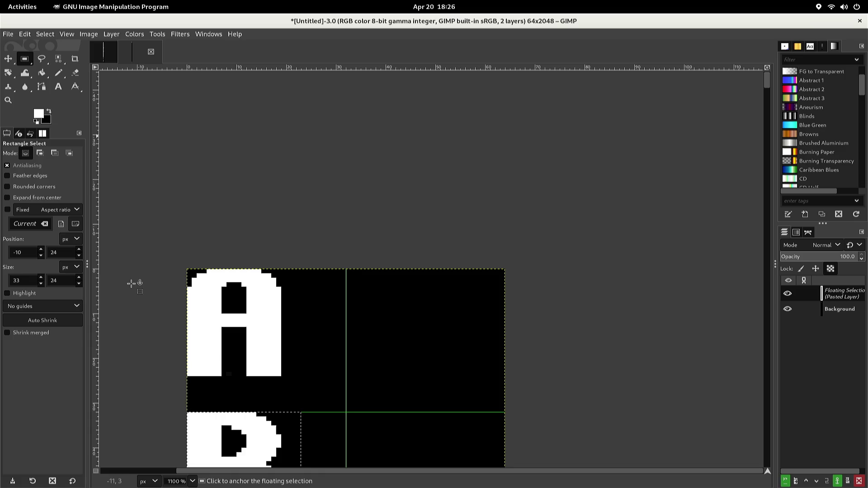
pyautogui.press('Right')
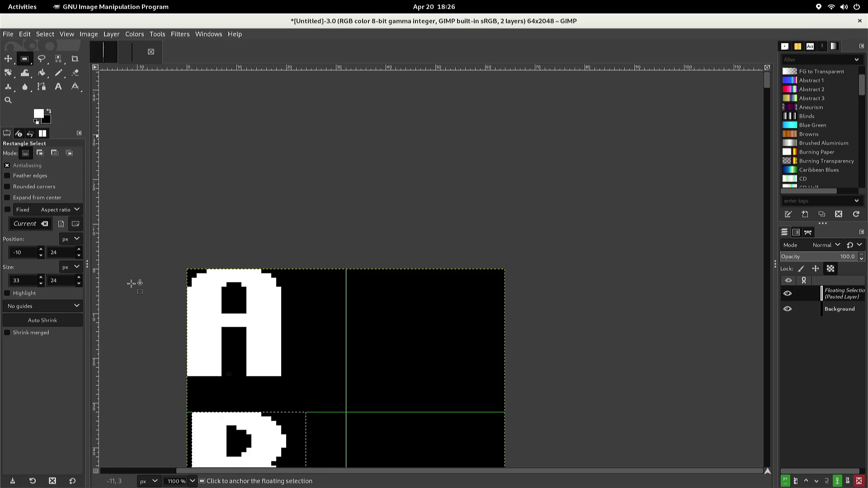
pyautogui.press('Left')
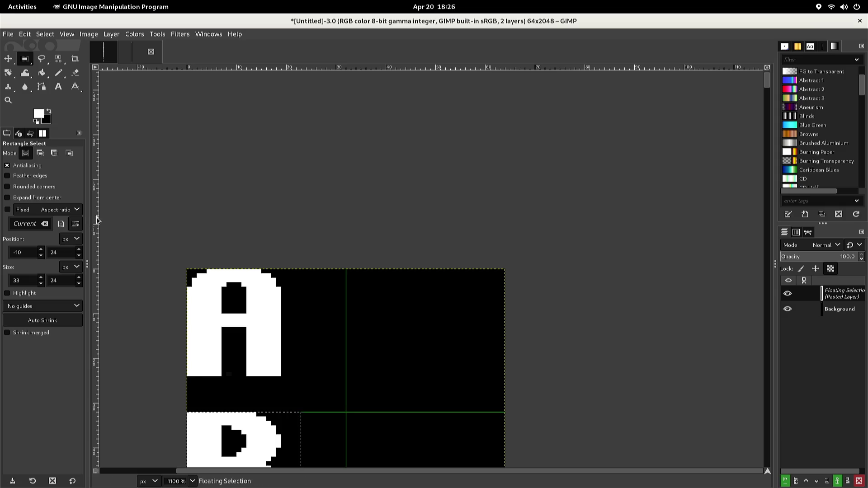
# Anchor the floating B into the background layer beneath the A.
pyautogui.scroll(-2, 120, 202)
pyautogui.scroll(-2, 121, 201)
pyautogui.write('1:1')
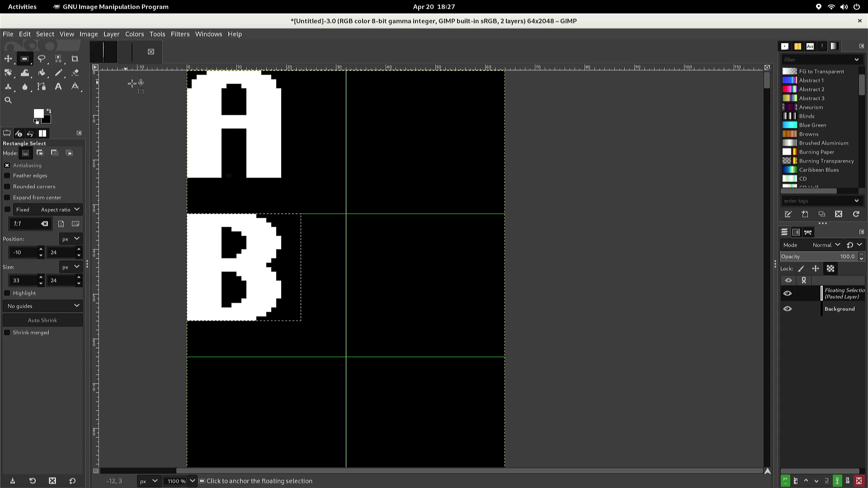
pyautogui.click(176, 167)
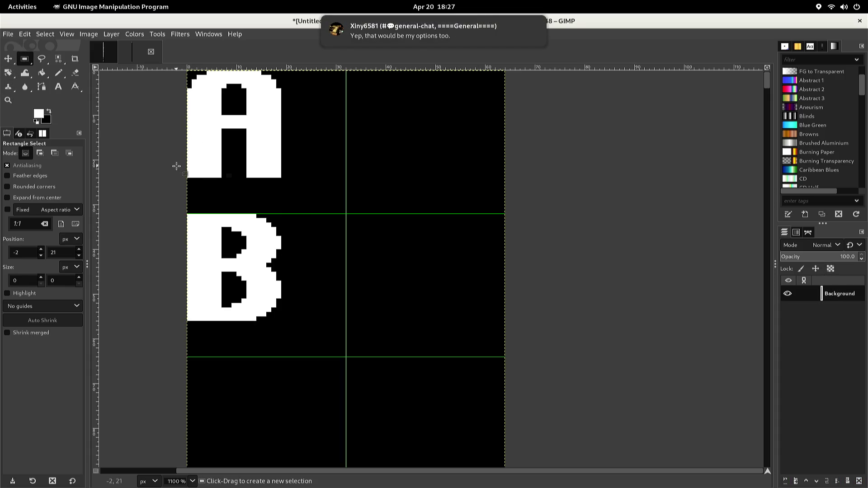
pyautogui.moveTo(166, 177)
pyautogui.mouseDown()
pyautogui.moveTo(203, 180)
pyautogui.moveTo(299, 92)
pyautogui.moveTo(300, 70)
pyautogui.mouseUp()
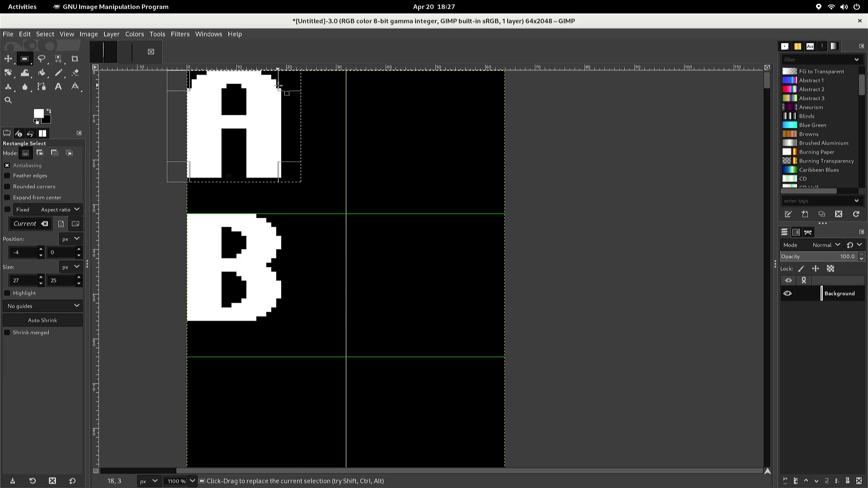
# Copy the A glyph and anchor the pasted duplicate in the cell to its right.
pyautogui.hotkey('ctrl', 'c')
pyautogui.hotkey('ctrl', 'v')
pyautogui.press('Right')
pyautogui.press('Right')
pyautogui.press('Right')
pyautogui.press('Right')
pyautogui.press('Right')
pyautogui.press('Right')
pyautogui.press('Right')
pyautogui.press('Right')
pyautogui.press('Right')
pyautogui.press('Right')
pyautogui.press('Right')
pyautogui.press('Right')
pyautogui.press('Right')
pyautogui.press('Right')
pyautogui.press('Right')
pyautogui.press('Left')
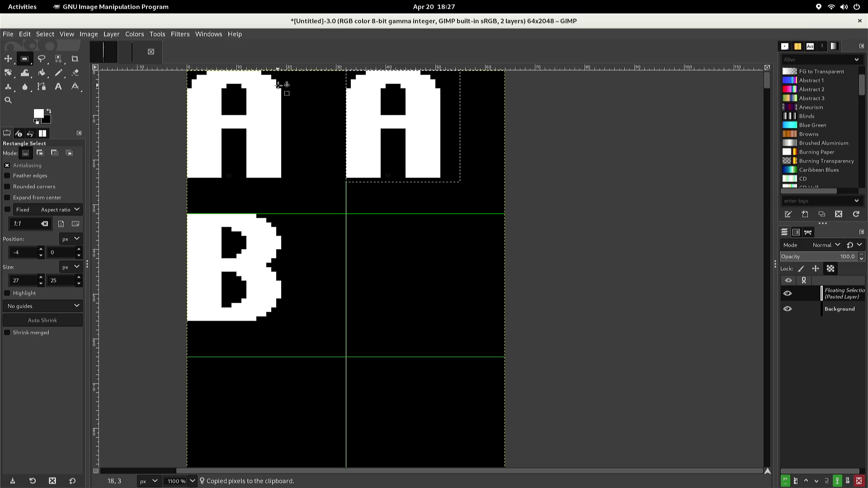
pyautogui.click(281, 130)
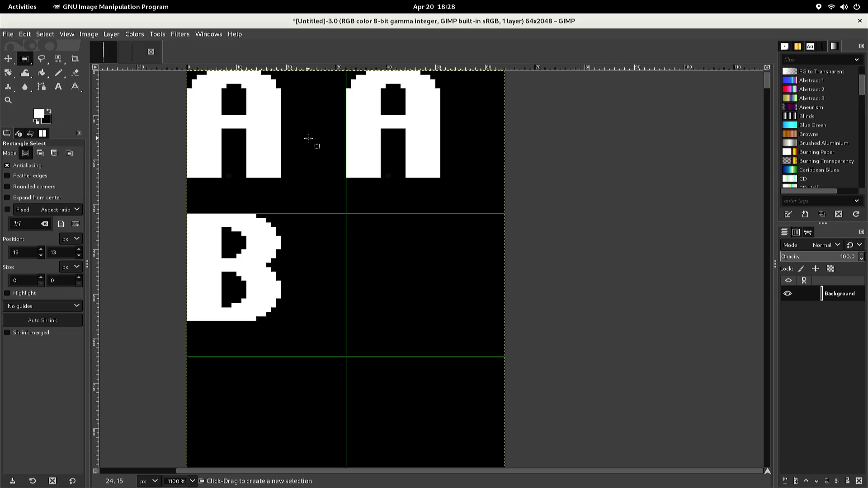
pyautogui.press('n')
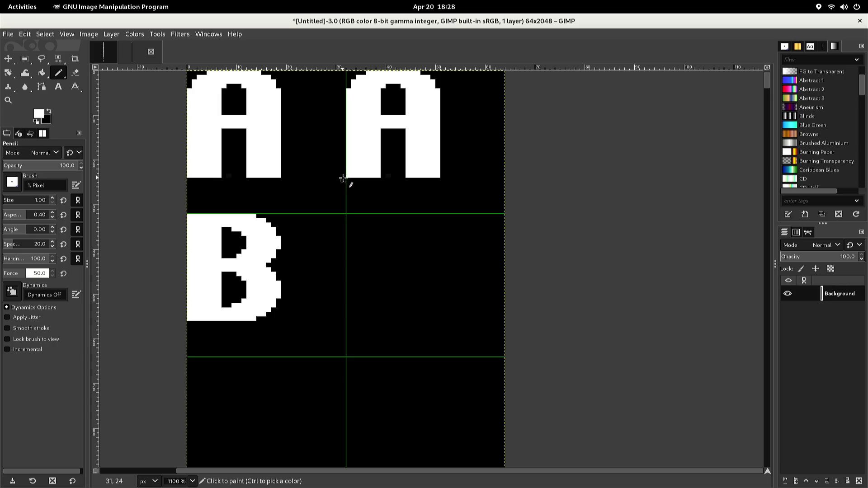
# Paint trial white pixels with the Pencil beside the copied A, then undo them.
pyautogui.click(344, 179)
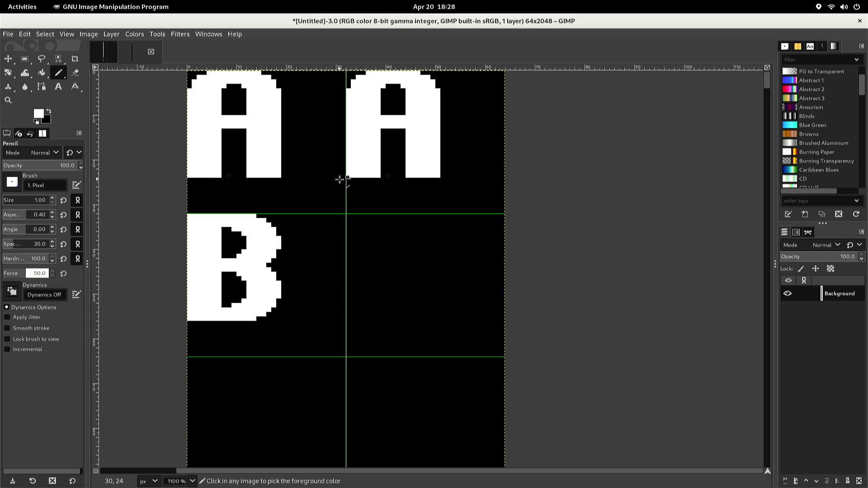
pyautogui.scroll(1, 339, 179)
pyautogui.scroll(1, 341, 180)
pyautogui.moveTo(345, 180); pyautogui.dragTo(335, 197)
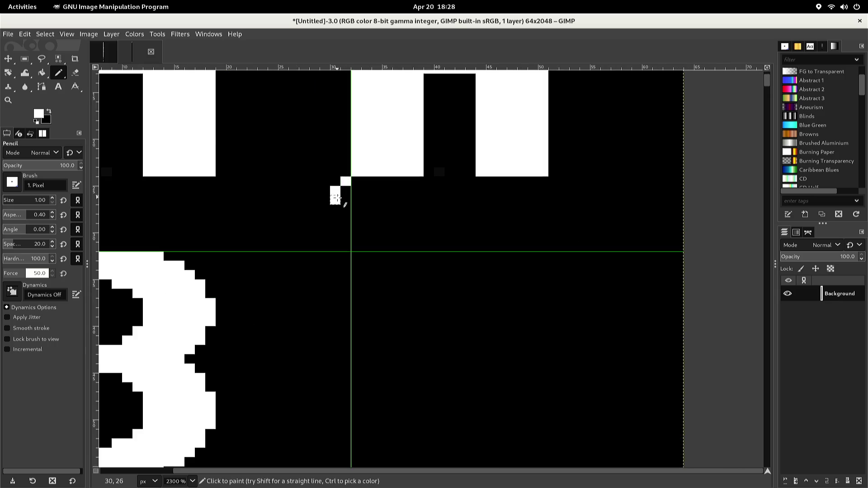
pyautogui.hotkey('ctrl', 'z')
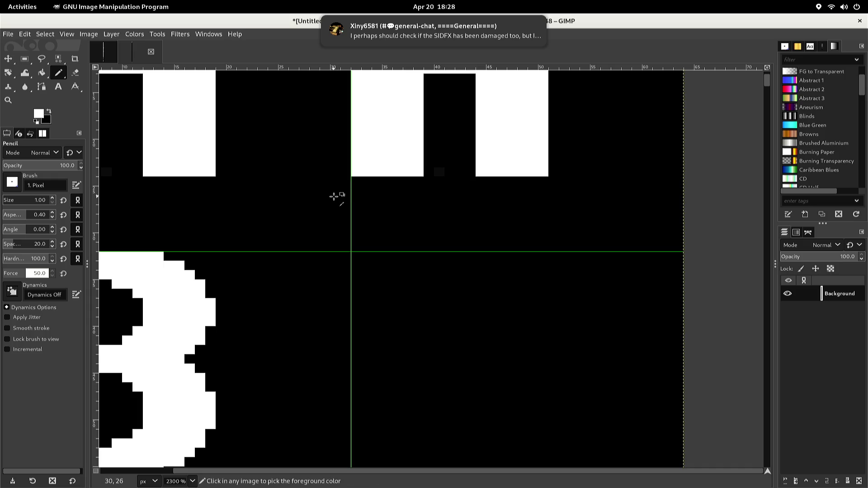
pyautogui.scroll(-3, 336, 196)
pyautogui.moveTo(341, 192)
pyautogui.mouseDown()
pyautogui.moveTo(302, 328)
pyautogui.moveTo(307, 430)
pyautogui.mouseUp()
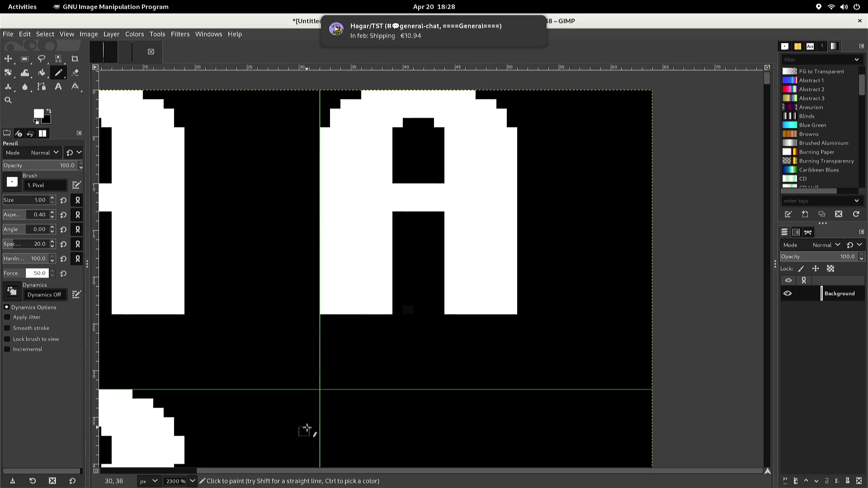
# Blacken the copied A's top rows with Pencil lines and bucket-fill its rounded cap black.
pyautogui.keyDown('ctrl'); pyautogui.click(323, 320); pyautogui.keyUp('ctrl')
pyautogui.click(323, 312)
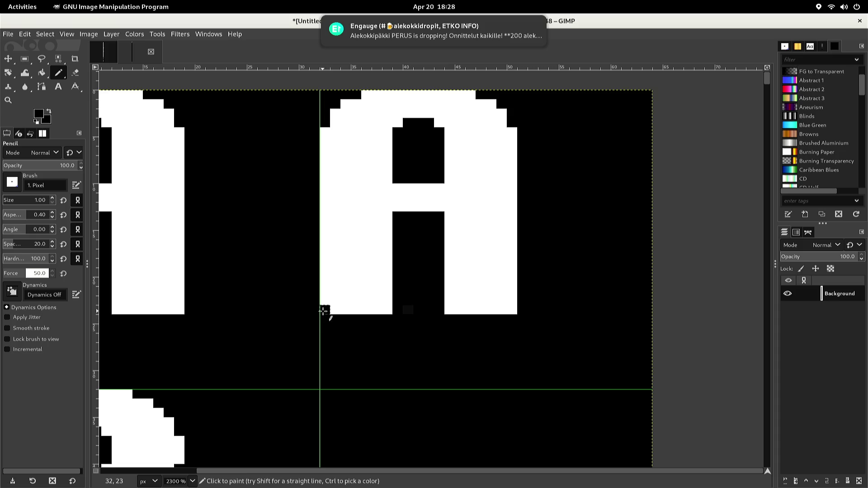
pyautogui.keyDown('shift'); pyautogui.click(325, 132); pyautogui.keyUp('shift')
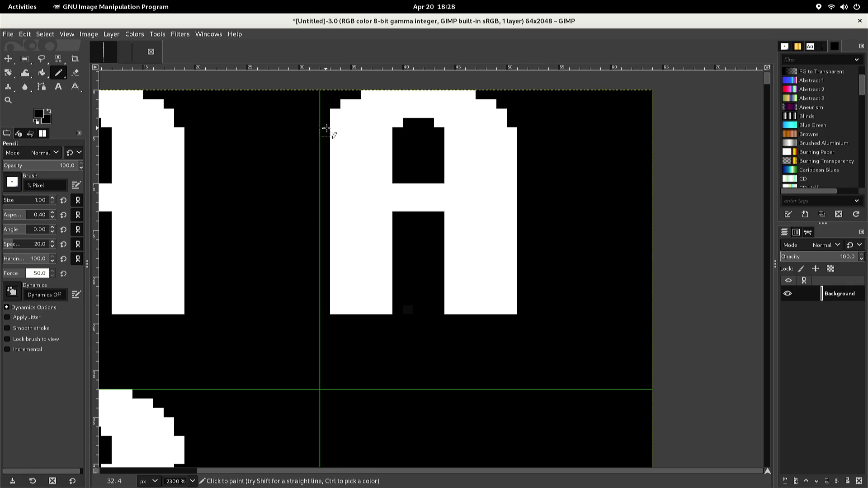
pyautogui.click(397, 123)
pyautogui.keyDown('shift'); pyautogui.click(325, 123); pyautogui.keyUp('shift')
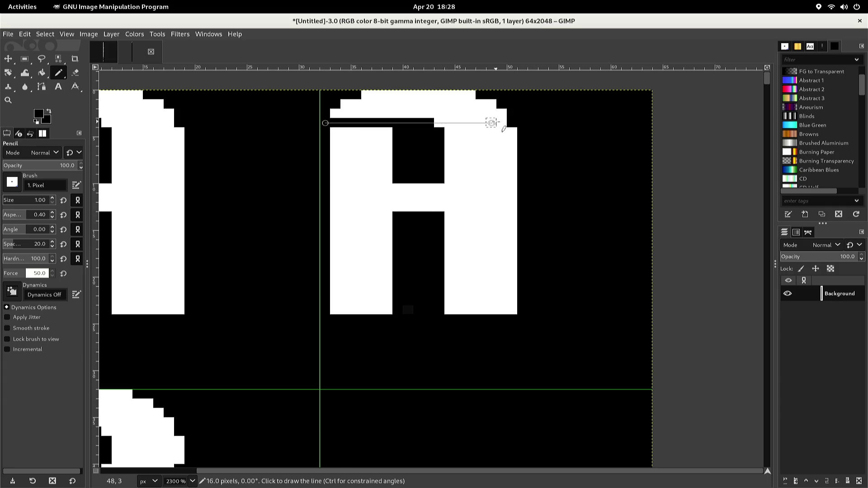
pyautogui.keyDown('shift'); pyautogui.click(512, 123); pyautogui.keyUp('shift')
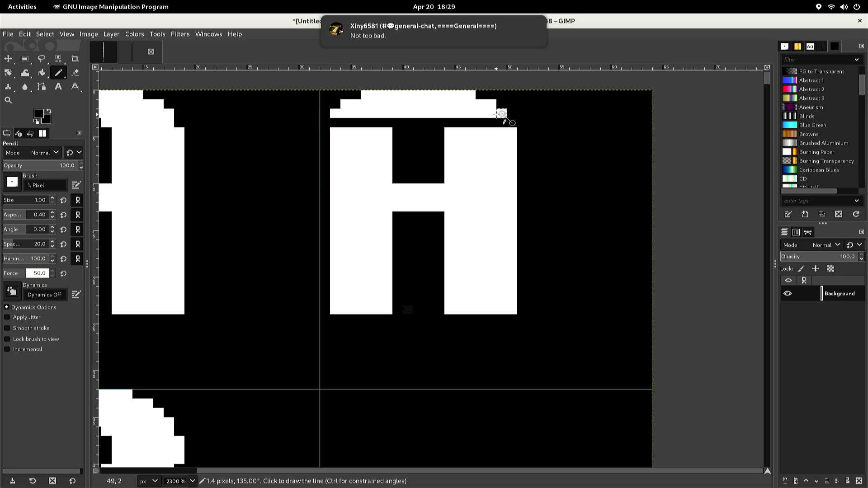
pyautogui.hotkey('shift', 'b')
pyautogui.click(490, 113)
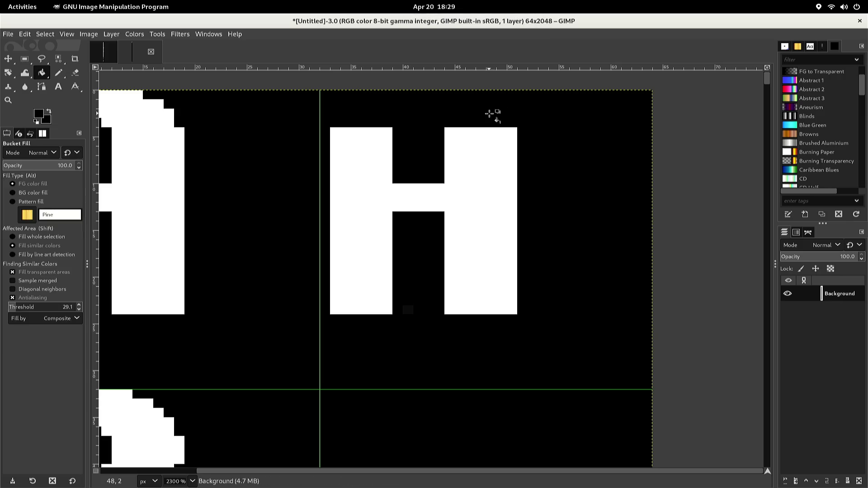
# Draw a black line down the right stem's outer column to narrow it.
pyautogui.press('n')
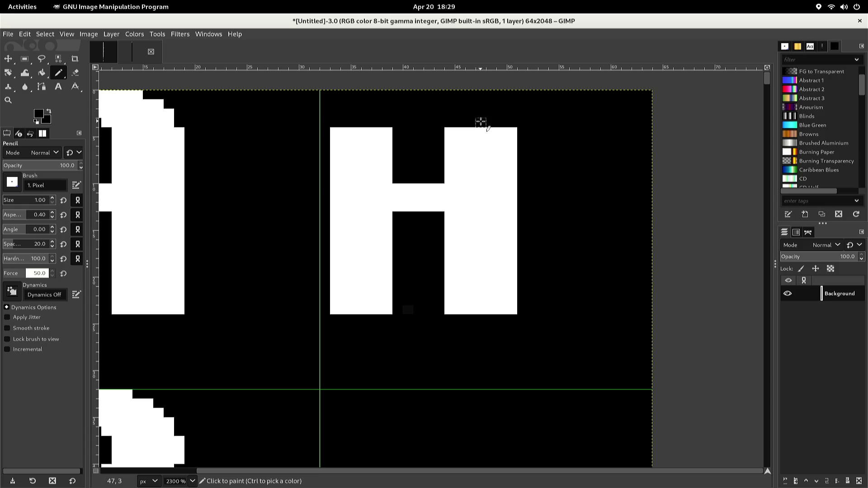
pyautogui.click(511, 131)
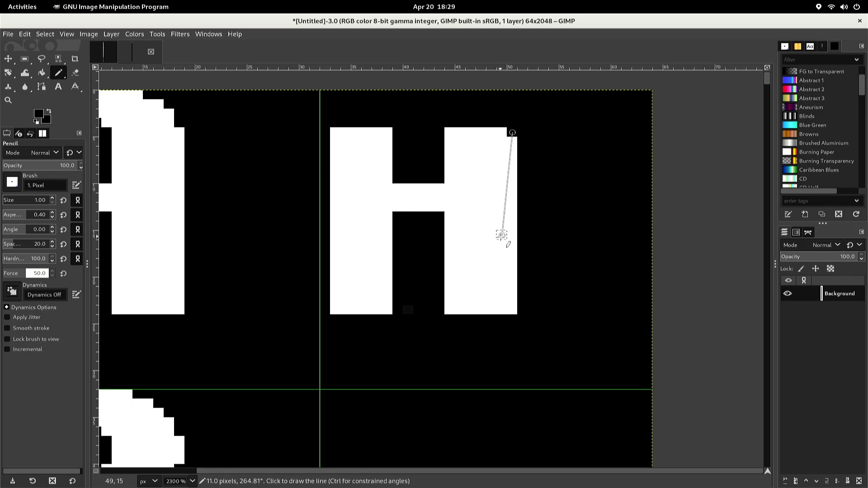
pyautogui.keyDown('shift'); pyautogui.click(512, 308); pyautogui.keyUp('shift')
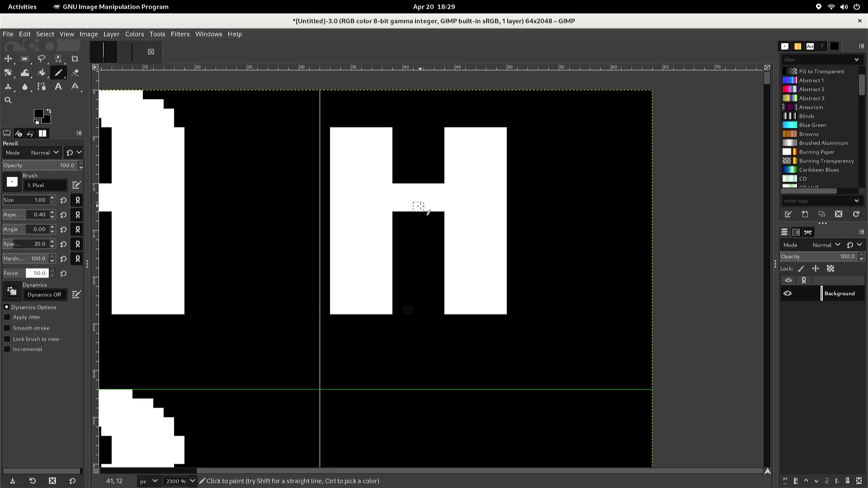
# Fill the top gap between the stems white as a flat bar, leaving a square black counter.
pyautogui.keyDown('ctrl'); pyautogui.click(418, 206); pyautogui.keyUp('ctrl')
pyautogui.click(397, 132)
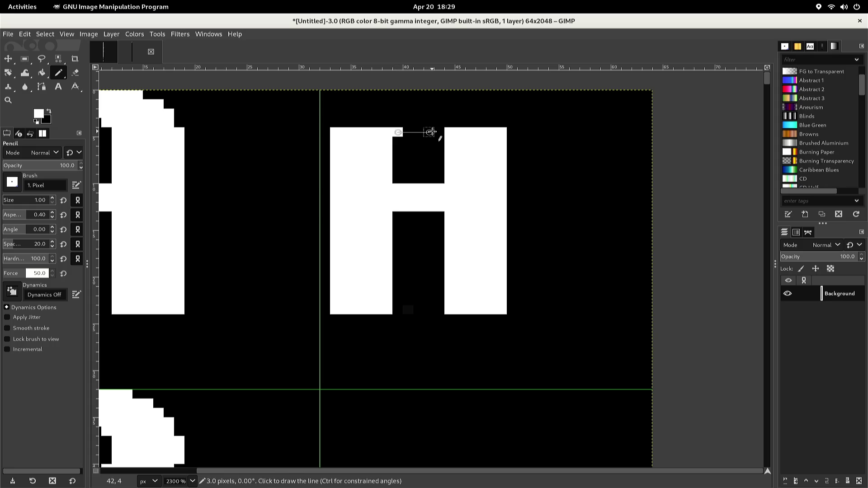
pyautogui.keyDown('shift'); pyautogui.click(439, 132); pyautogui.keyUp('shift')
pyautogui.click(439, 142)
pyautogui.click(440, 151)
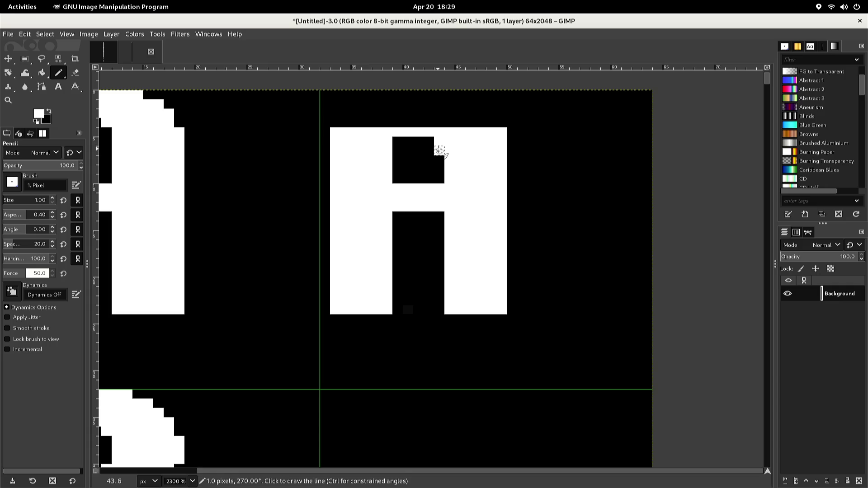
pyautogui.keyDown('shift'); pyautogui.click(398, 161); pyautogui.keyUp('shift')
pyautogui.click(408, 161)
pyautogui.click(408, 150)
pyautogui.click(418, 150)
pyautogui.moveTo(428, 143); pyautogui.dragTo(397, 142)
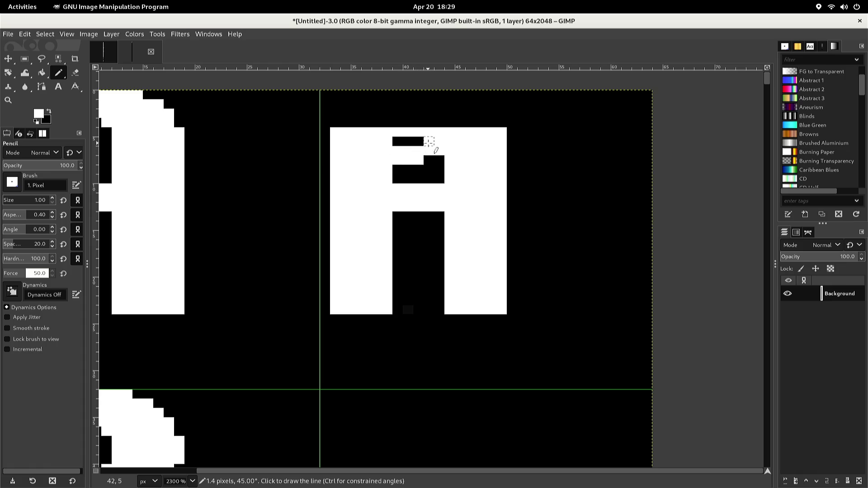
pyautogui.keyDown('ctrl'); pyautogui.click(403, 174); pyautogui.keyUp('ctrl')
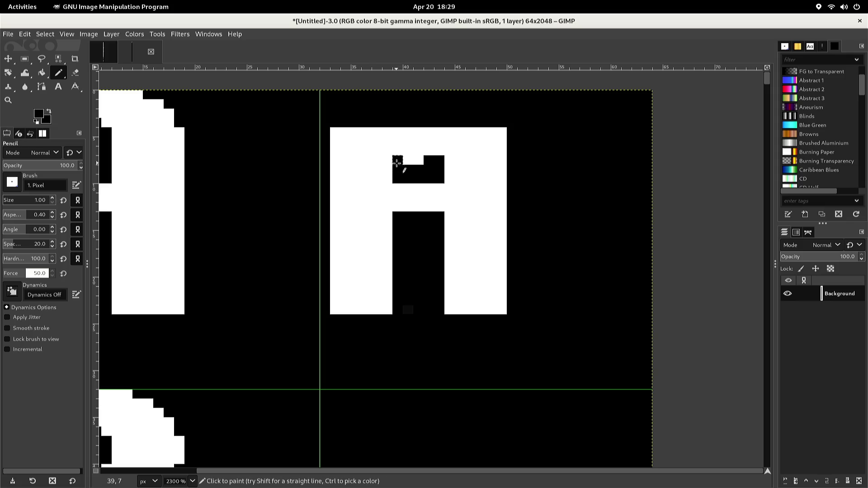
pyautogui.keyDown('shift'); pyautogui.click(417, 161); pyautogui.keyUp('shift')
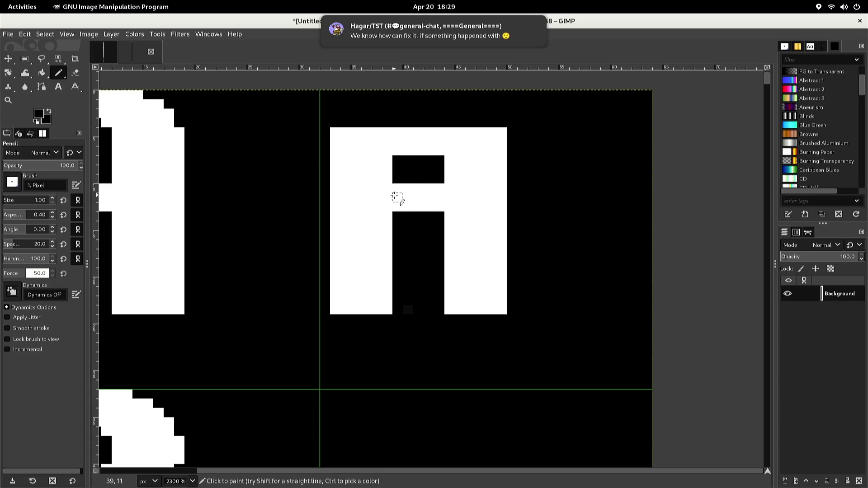
# Blacken the old crossbar's upper rows and paint a thicker white crossbar lower down.
pyautogui.keyDown('shift'); pyautogui.click(438, 198); pyautogui.keyUp('shift')
pyautogui.keyDown('shift'); pyautogui.click(440, 188); pyautogui.keyUp('shift')
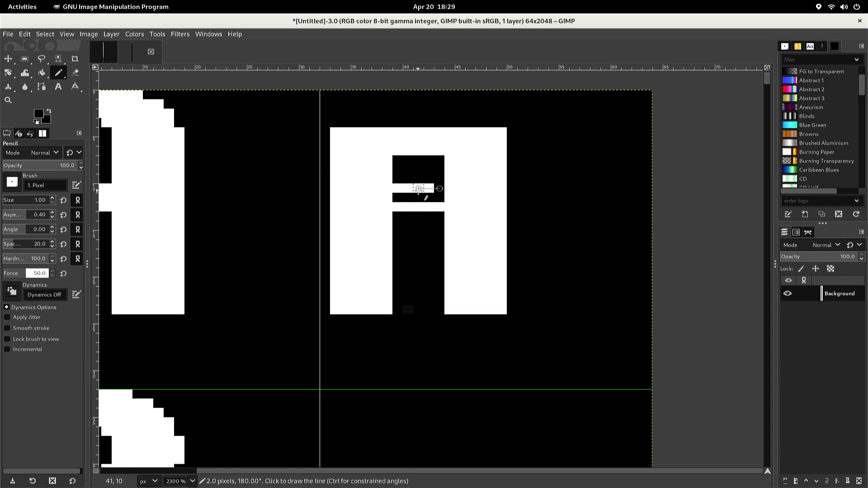
pyautogui.keyDown('shift'); pyautogui.click(398, 197); pyautogui.keyUp('shift')
pyautogui.keyDown('shift'); pyautogui.click(398, 188); pyautogui.keyUp('shift')
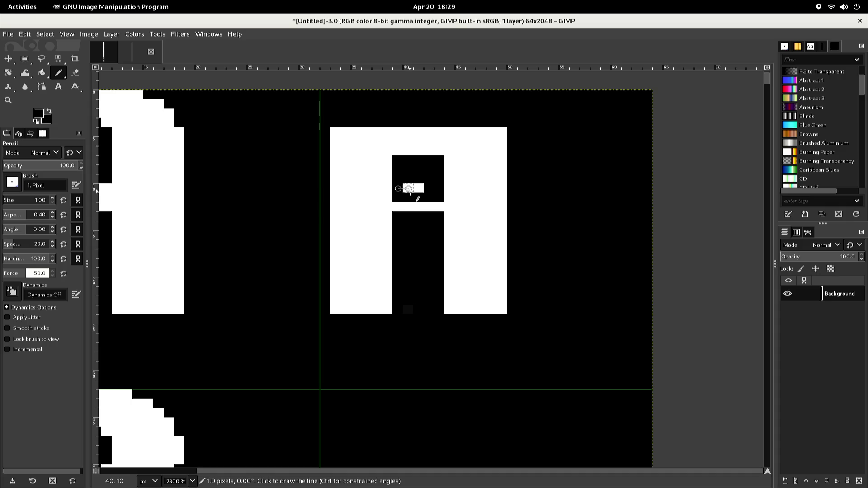
pyautogui.keyDown('shift'); pyautogui.click(416, 189); pyautogui.keyUp('shift')
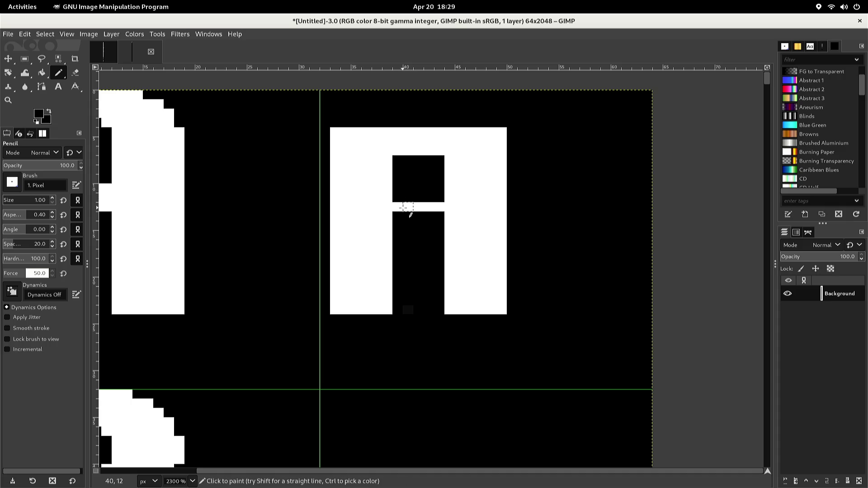
pyautogui.keyDown('ctrl'); pyautogui.click(402, 207); pyautogui.keyUp('ctrl')
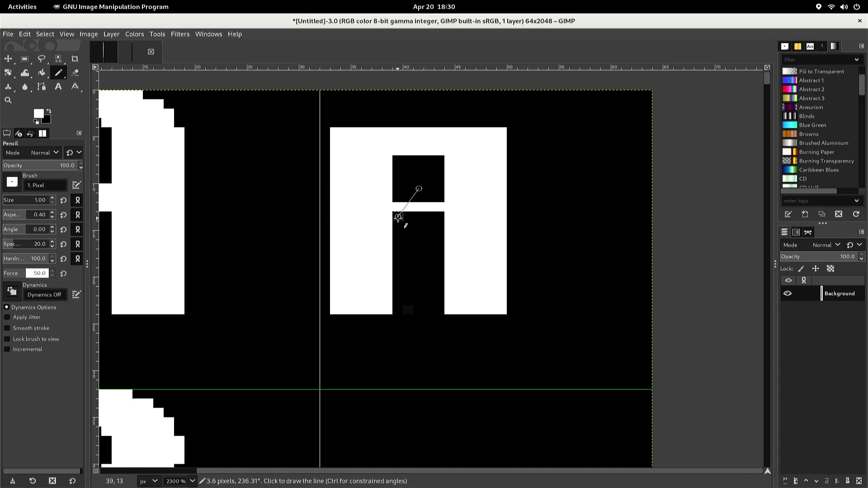
pyautogui.click(397, 225)
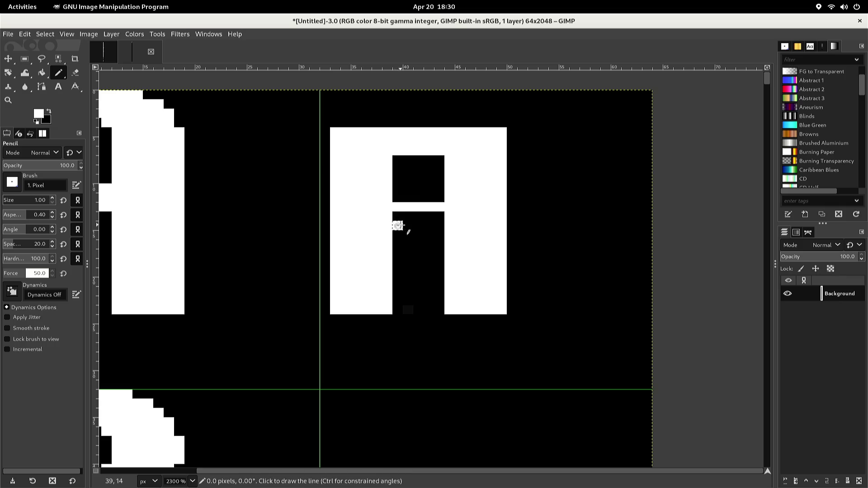
pyautogui.keyDown('shift'); pyautogui.click(438, 224); pyautogui.keyUp('shift')
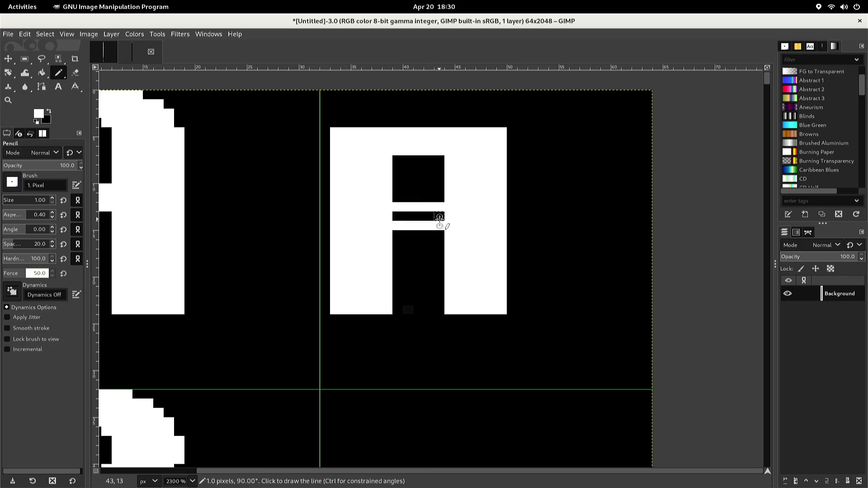
pyautogui.click(439, 216)
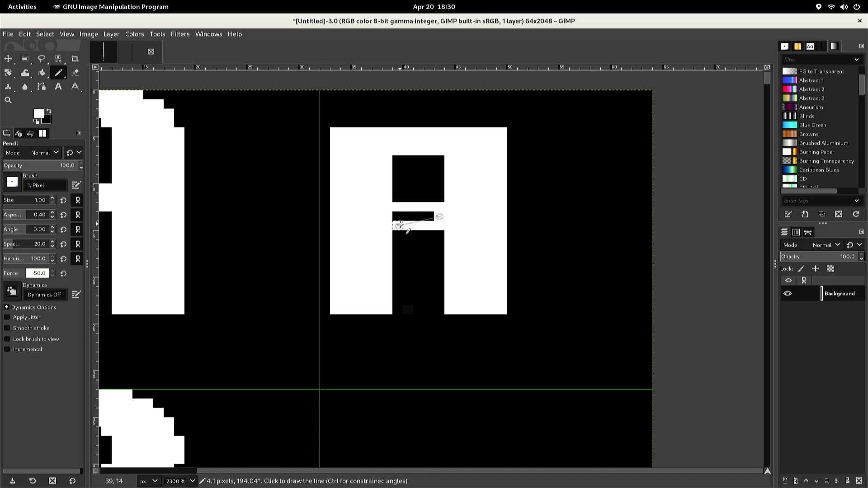
pyautogui.keyDown('shift'); pyautogui.click(398, 216); pyautogui.keyUp('shift')
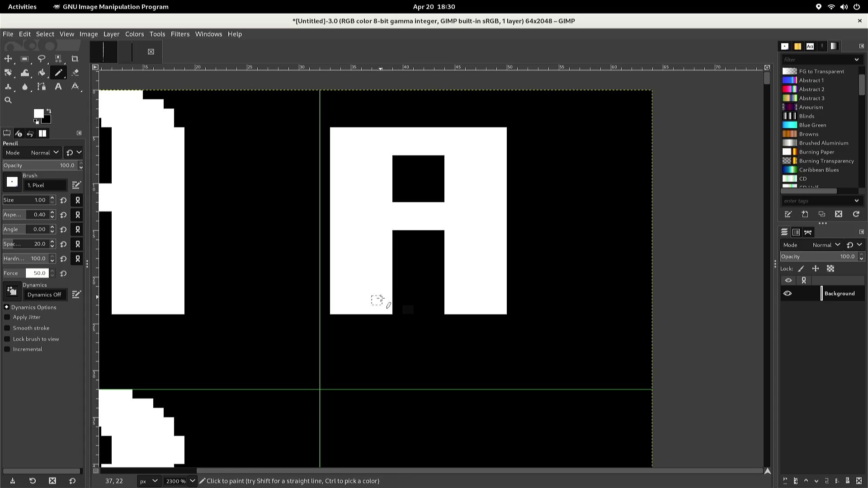
# Close the gap between the legs with white rows to enclose the lower hole.
pyautogui.click(378, 302)
pyautogui.keyDown('shift'); pyautogui.click(439, 301); pyautogui.keyUp('shift')
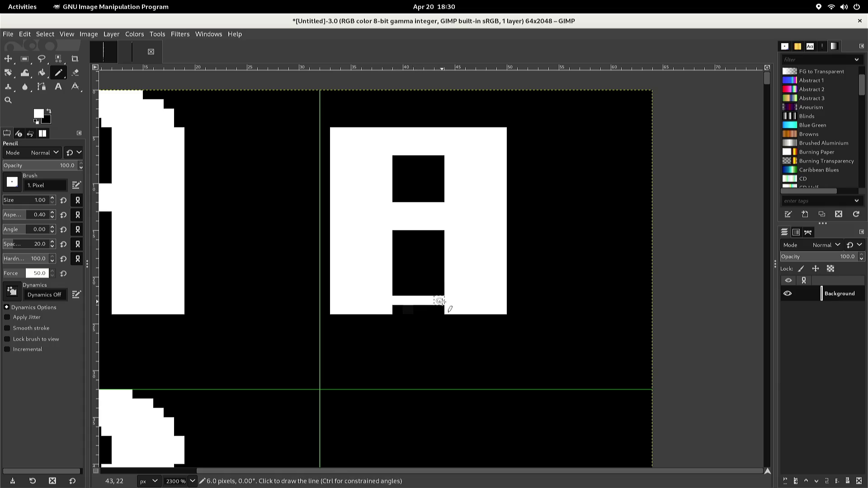
pyautogui.keyDown('shift'); pyautogui.click(439, 291); pyautogui.keyUp('shift')
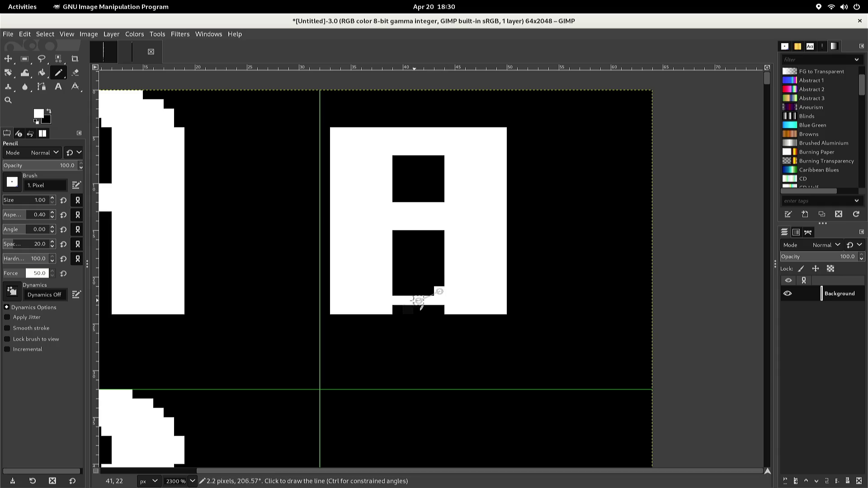
pyautogui.keyDown('shift'); pyautogui.click(377, 292); pyautogui.keyUp('shift')
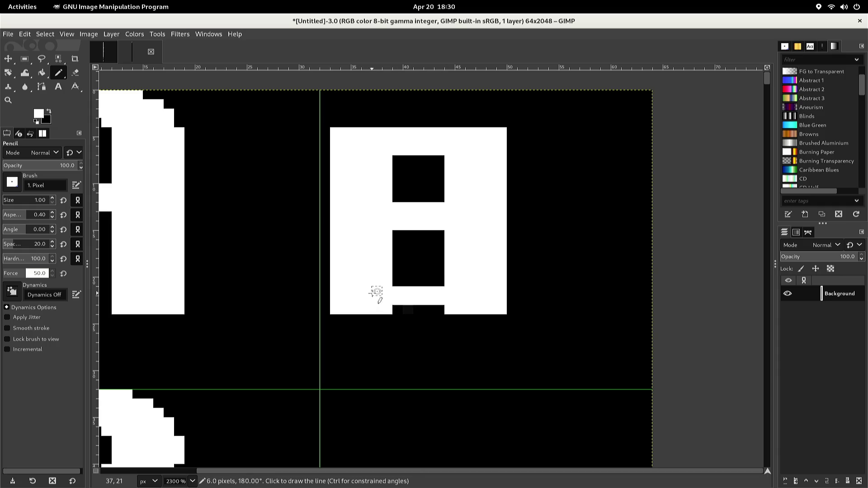
pyautogui.keyDown('shift'); pyautogui.click(387, 311); pyautogui.keyUp('shift')
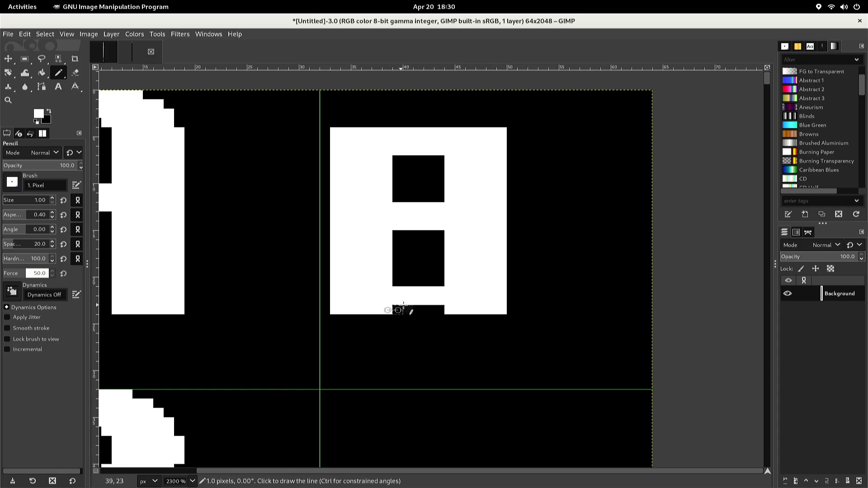
pyautogui.keyDown('shift'); pyautogui.click(435, 303); pyautogui.keyUp('shift')
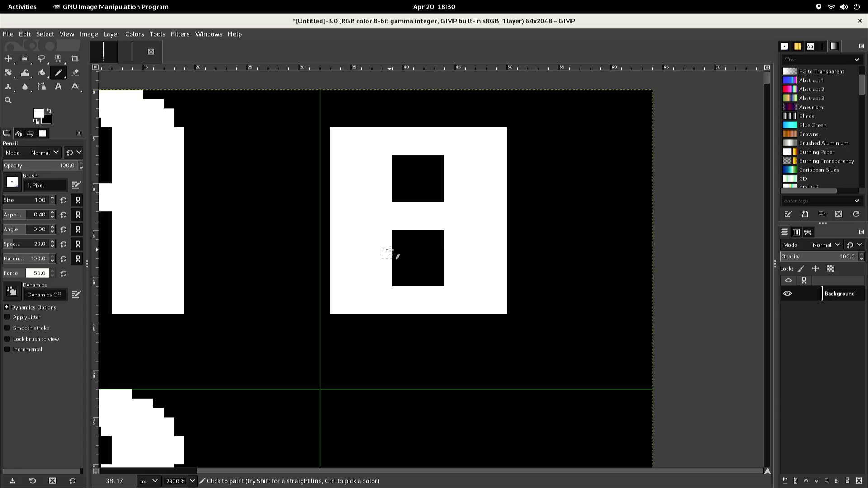
# Draw a black row from the upper hole out to the glyph's left edge.
pyautogui.keyDown('ctrl'); pyautogui.click(394, 188); pyautogui.keyUp('ctrl')
pyautogui.click(390, 197)
pyautogui.moveTo(388, 197); pyautogui.dragTo(333, 205)
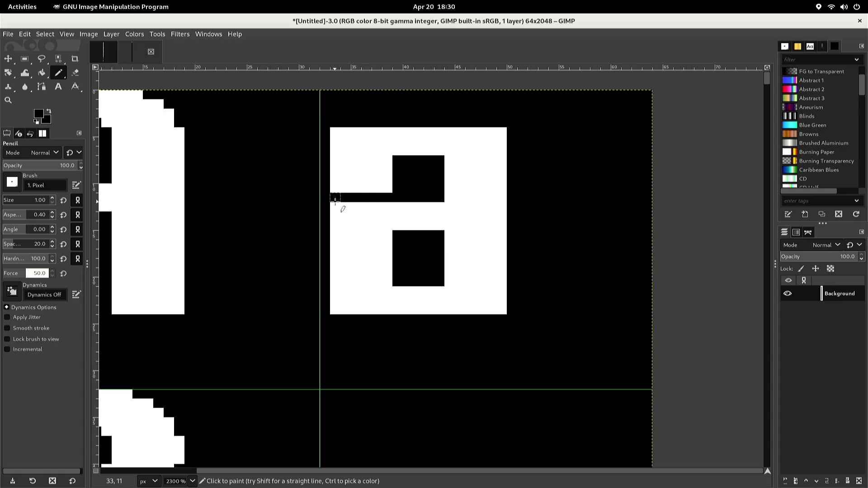